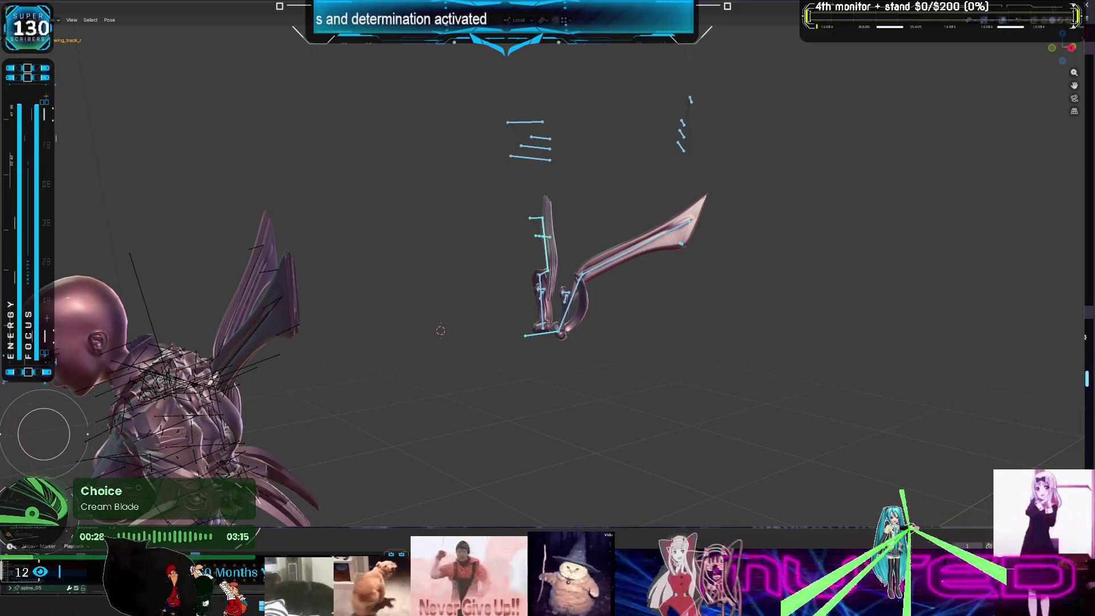
- Orbit to a side view, then play and stop the wing animation on the armored character
mouse_move(596, 402)
middle_mouse_down()
mouse_move(619, 290)
mouse_move(662, 280)
middle_mouse_up()
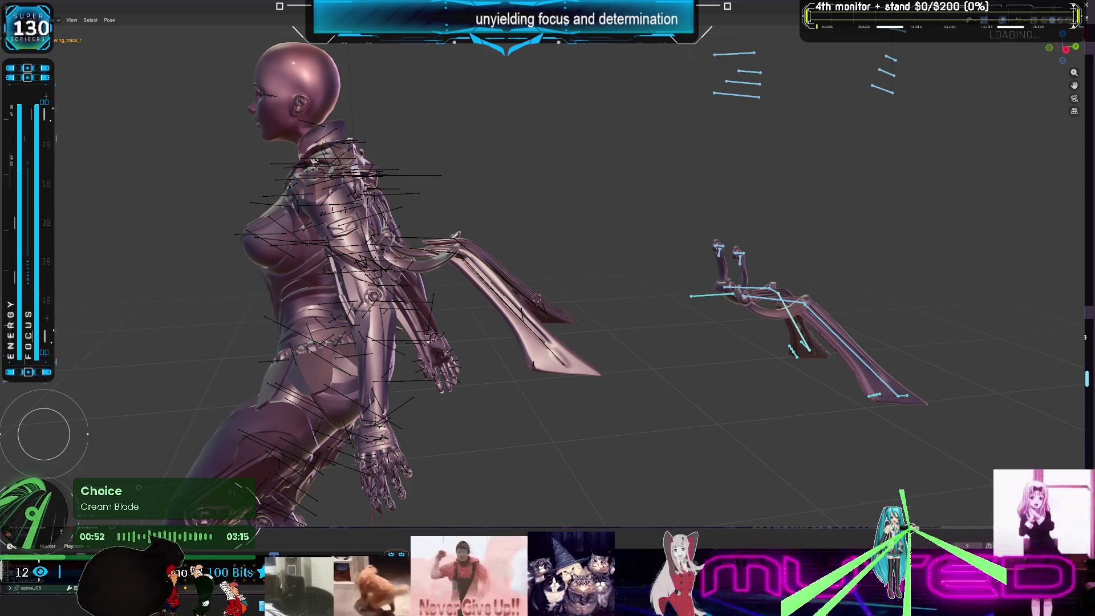
key("space")
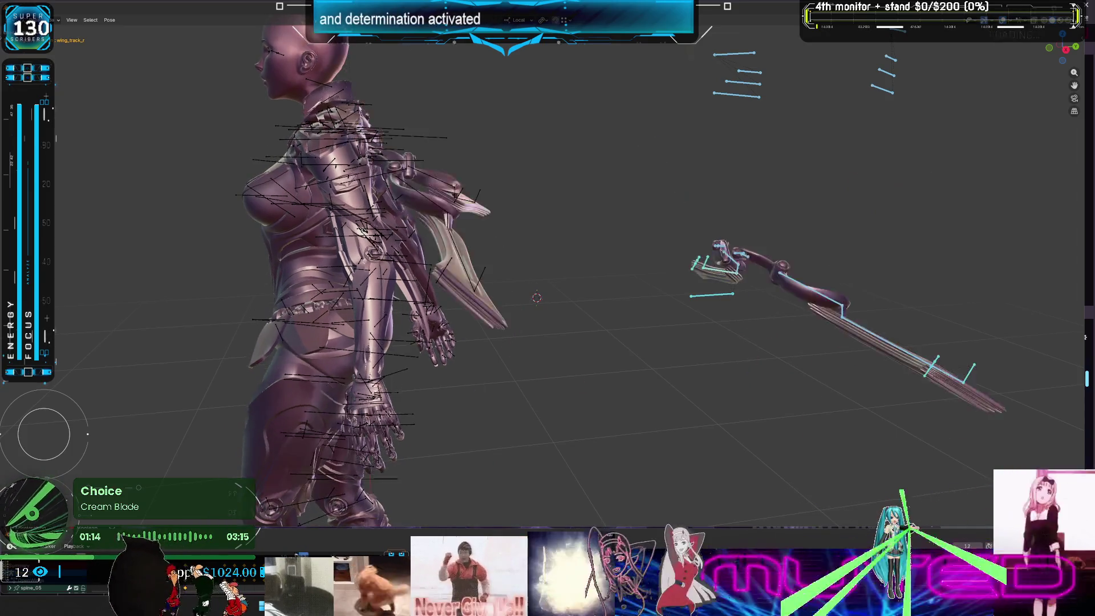
key("space")
middle_click_drag(577, 312, 525, 286)
- Resume the wing animation, then switch the model display to wireframe
key("space")
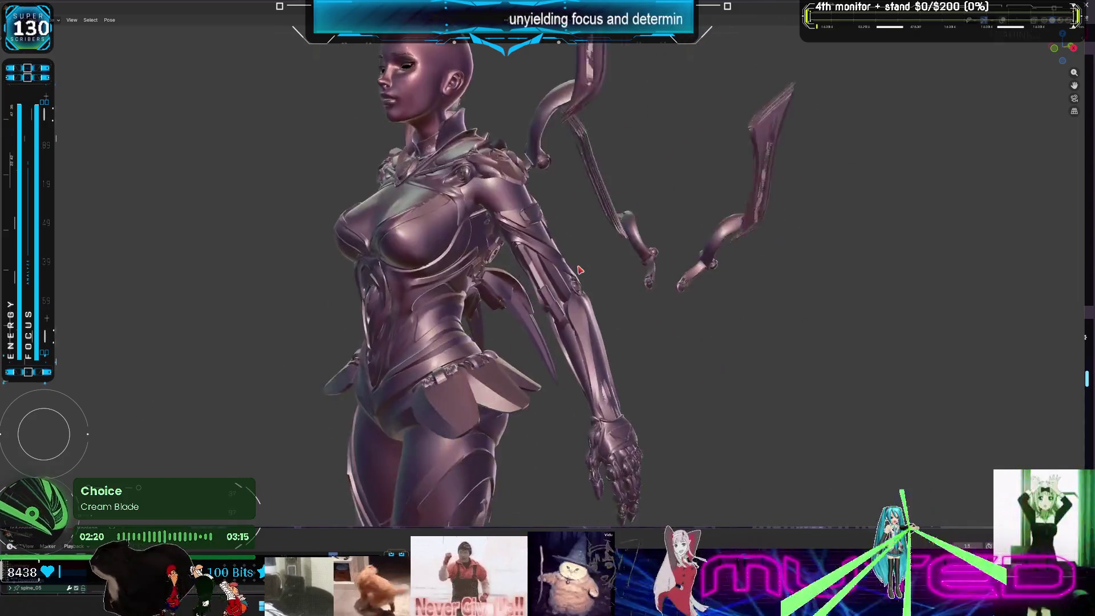
key("shift+z")
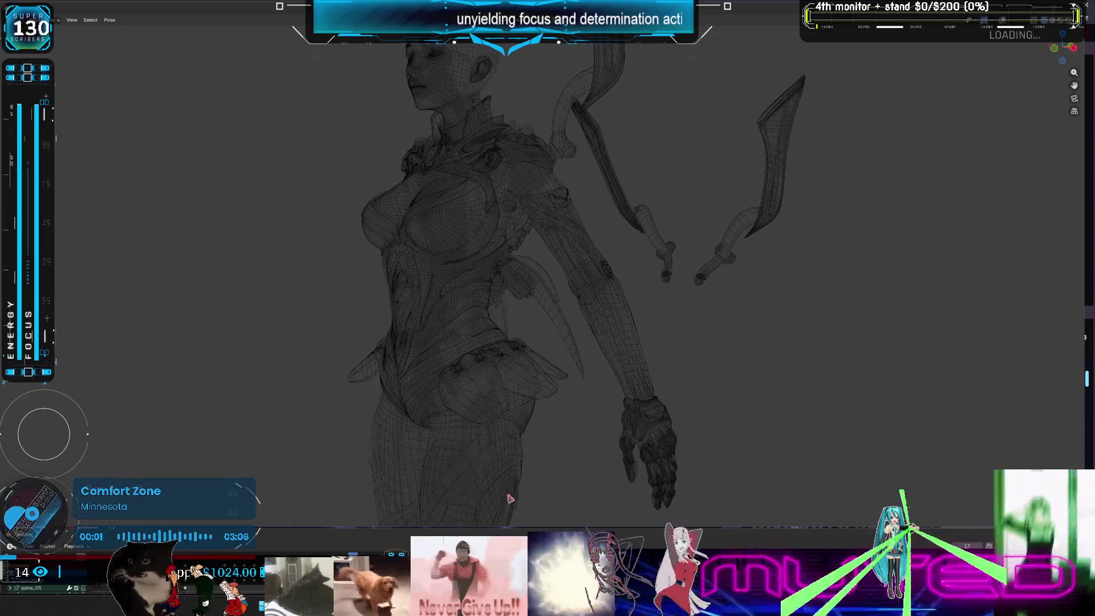
- Toggle the viewport overlays and orbit round to the character's back
key("shift+alt+z")
mouse_move(559, 319)
middle_mouse_down()
mouse_move(616, 344)
mouse_move(550, 318)
middle_mouse_up()
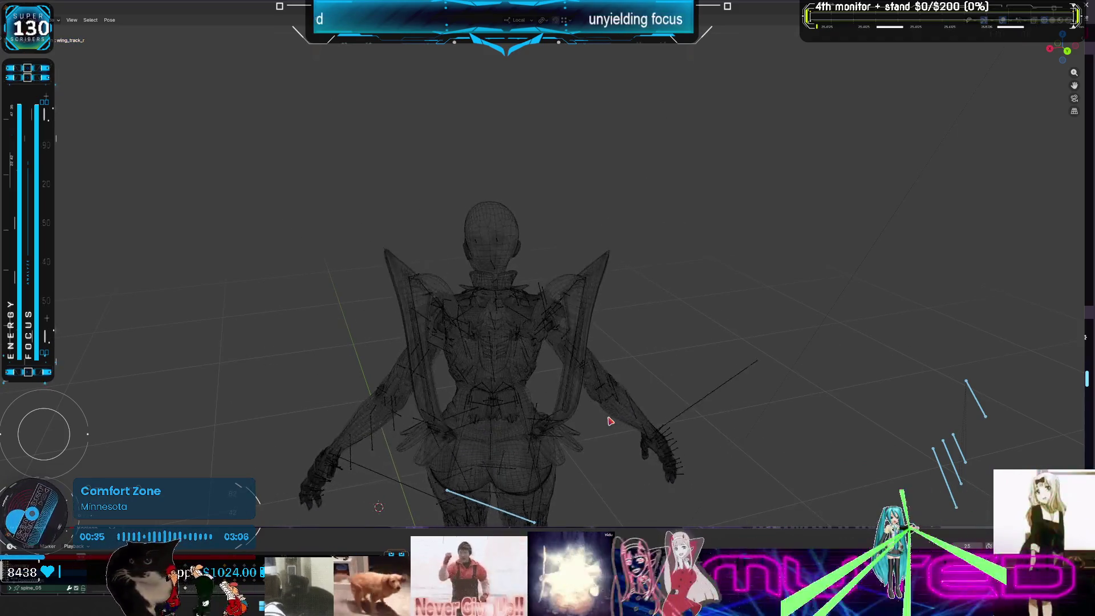
- Orbit the view around the animating wireframe character
middle_click_drag(580, 425, 568, 354)
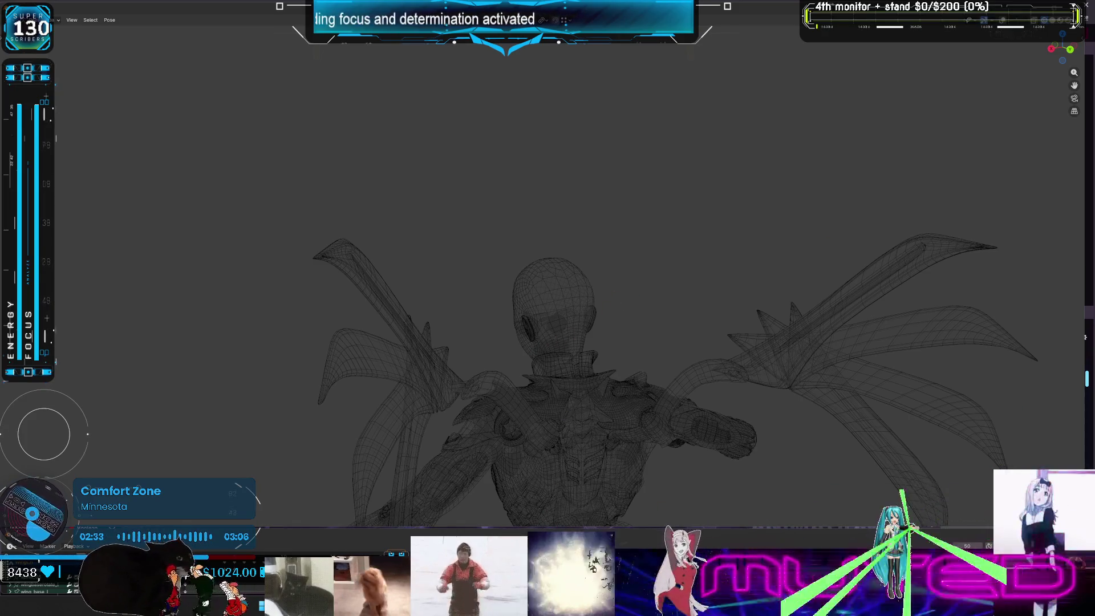
- Show the grid and bones, orbit so the wings form a V, and return to Pose Mode
key("ctrl+z")
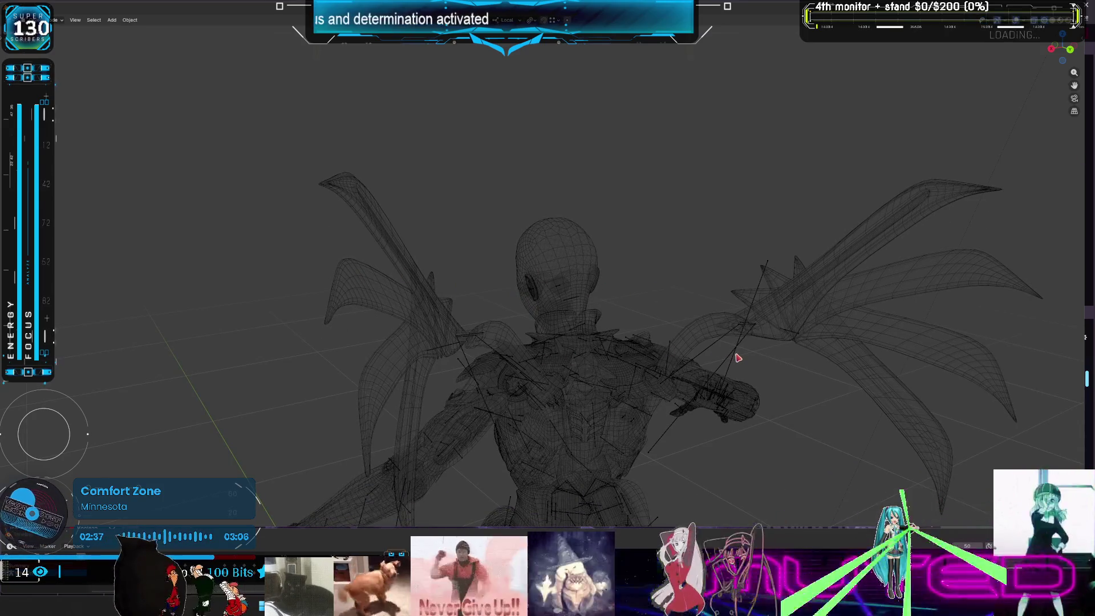
key("shift+alt+z")
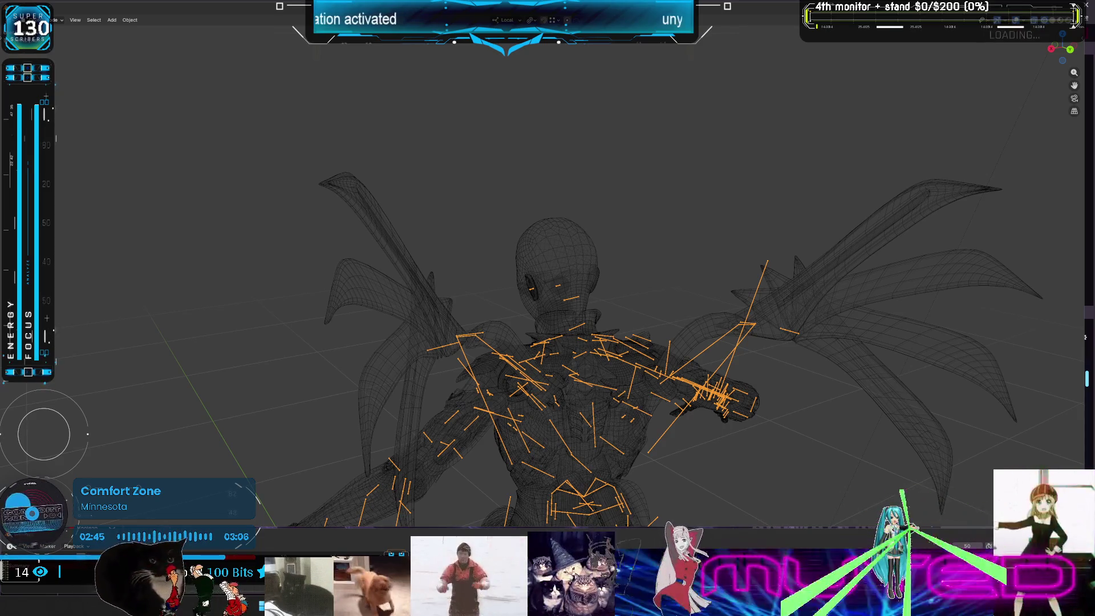
middle_click_drag(673, 365, 683, 342)
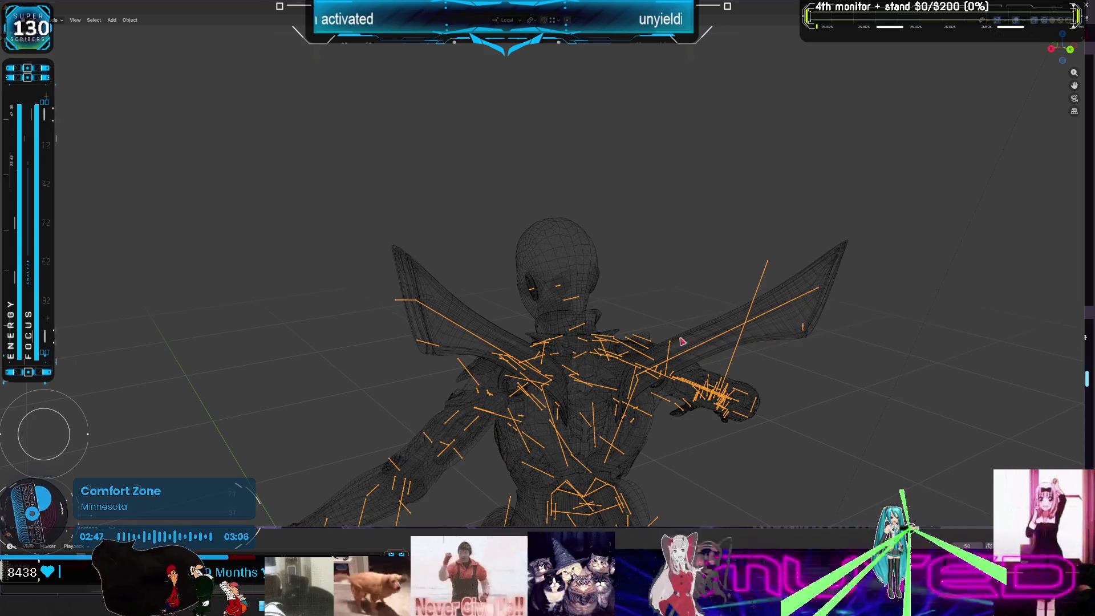
middle_click_drag(660, 379, 633, 311)
key("ctrl+Tab")
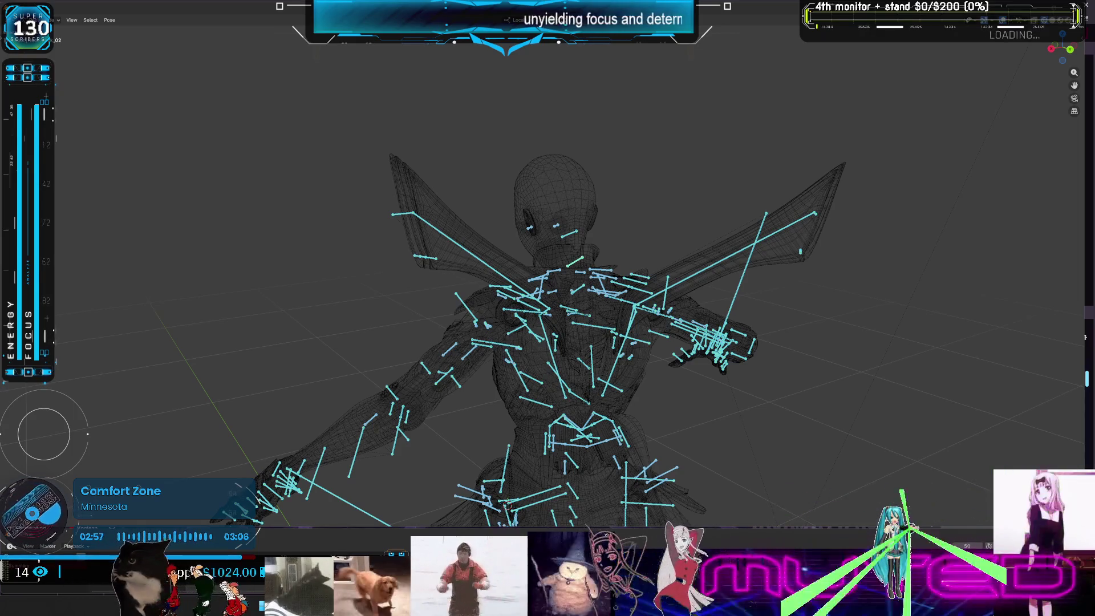
- Select all bones, clear their rotation into a spread wing pose, then switch to solid shading
left_click(580, 274)
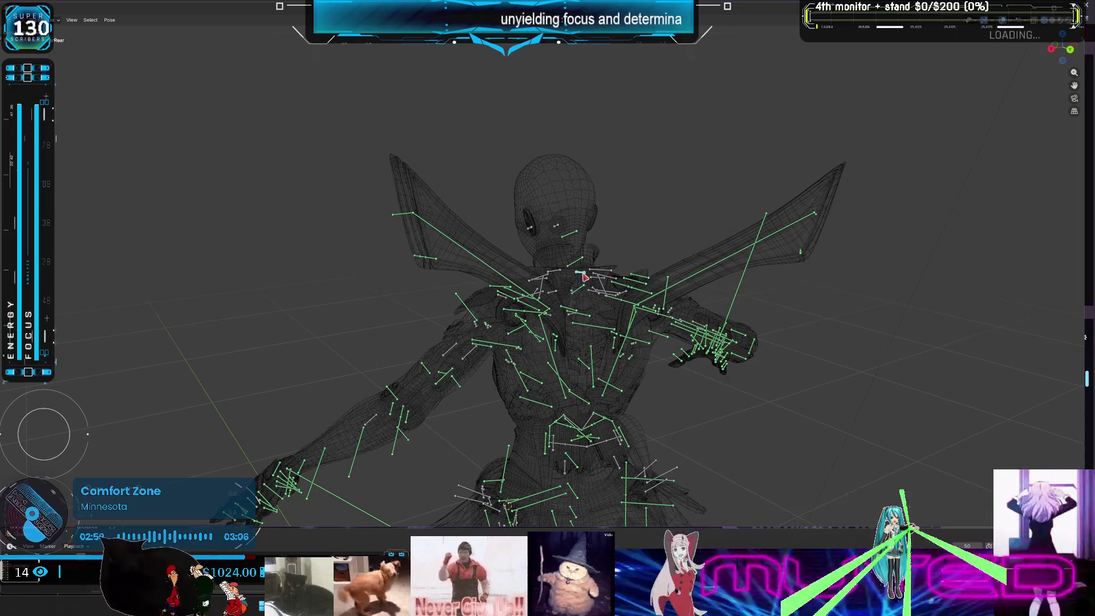
key("a")
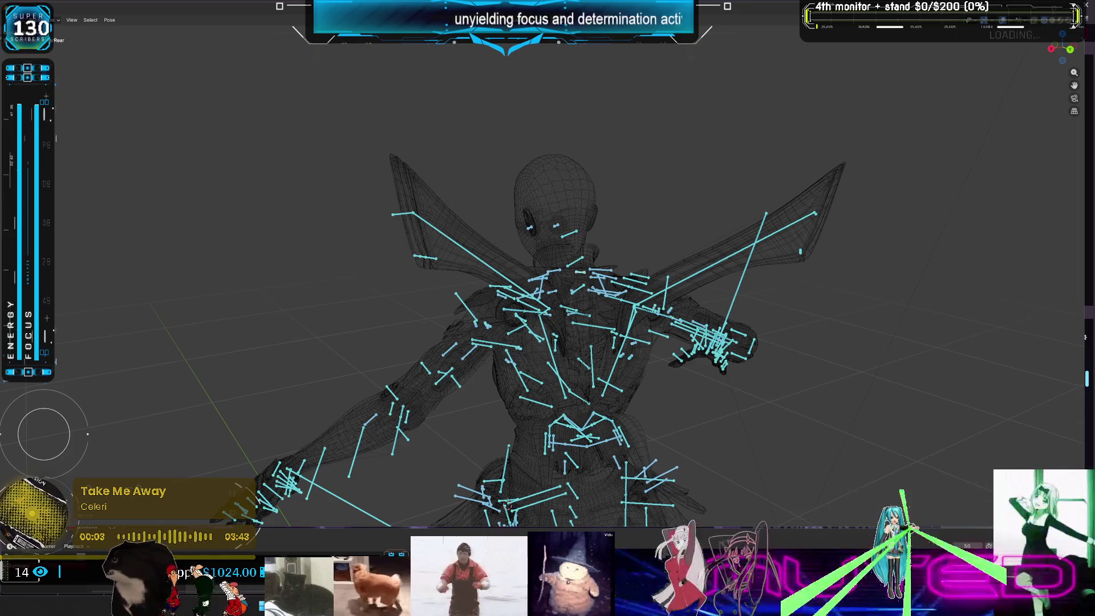
key("alt+r")
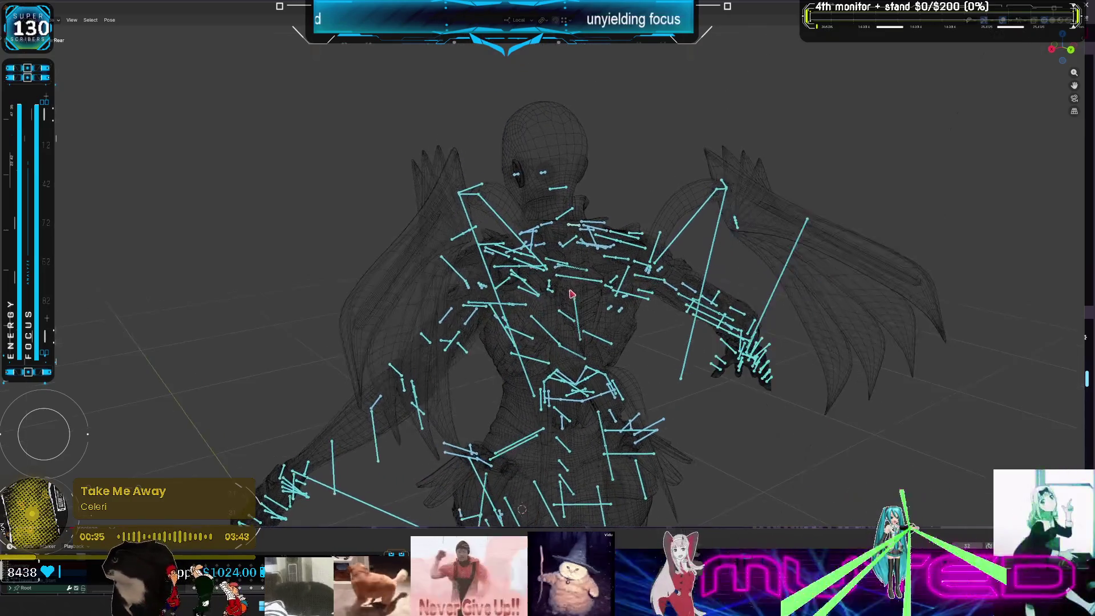
key("shift+z")
key("shift+alt+z")
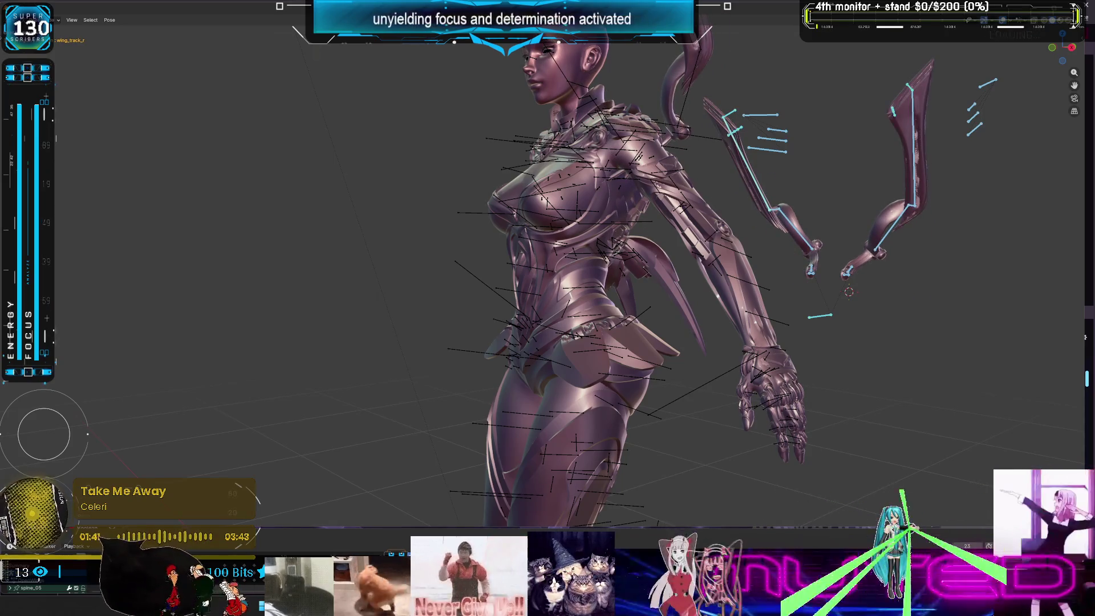
- Hide the bone and grid overlays and orbit to a more frontal view
key("shift+alt+z")
middle_click_drag(779, 311, 713, 347)
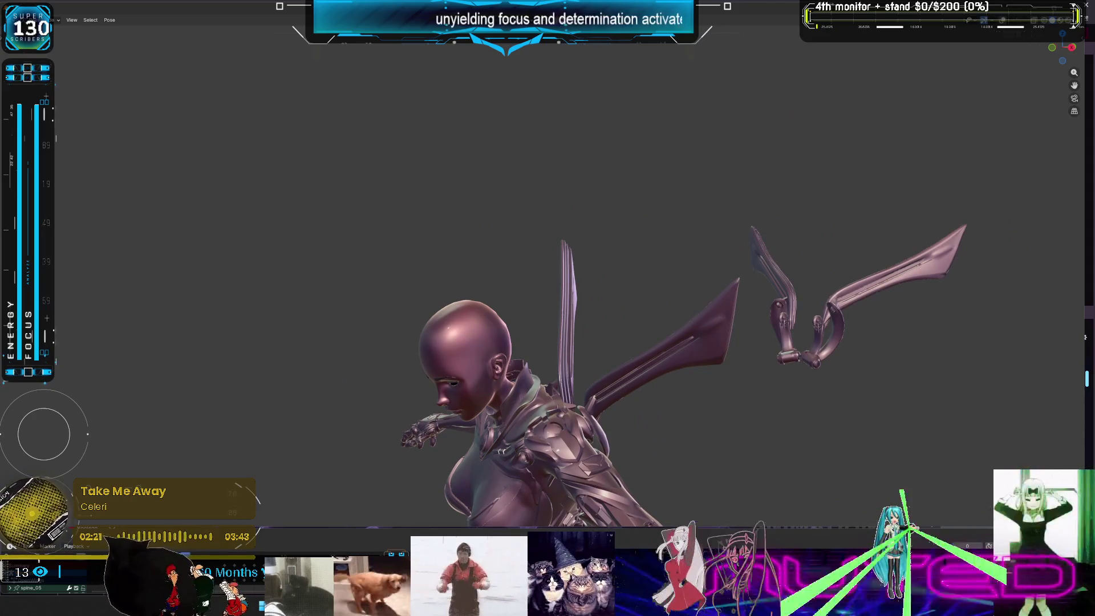
- Orbit behind the character and turn the bone and grid overlays back on
middle_click_drag(342, 315, 574, 315)
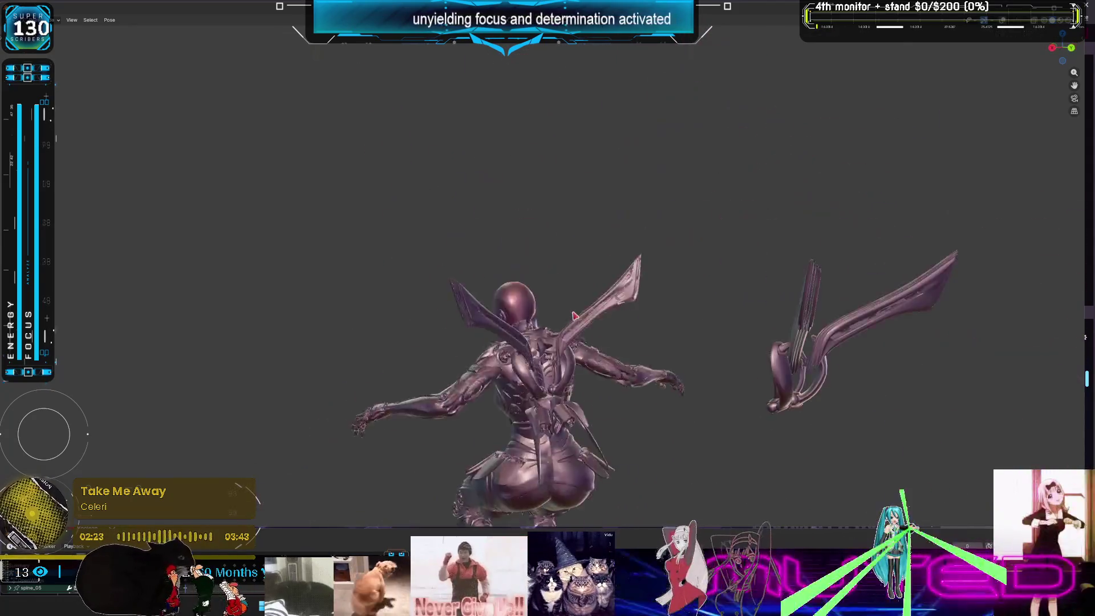
key("shift+alt+z")
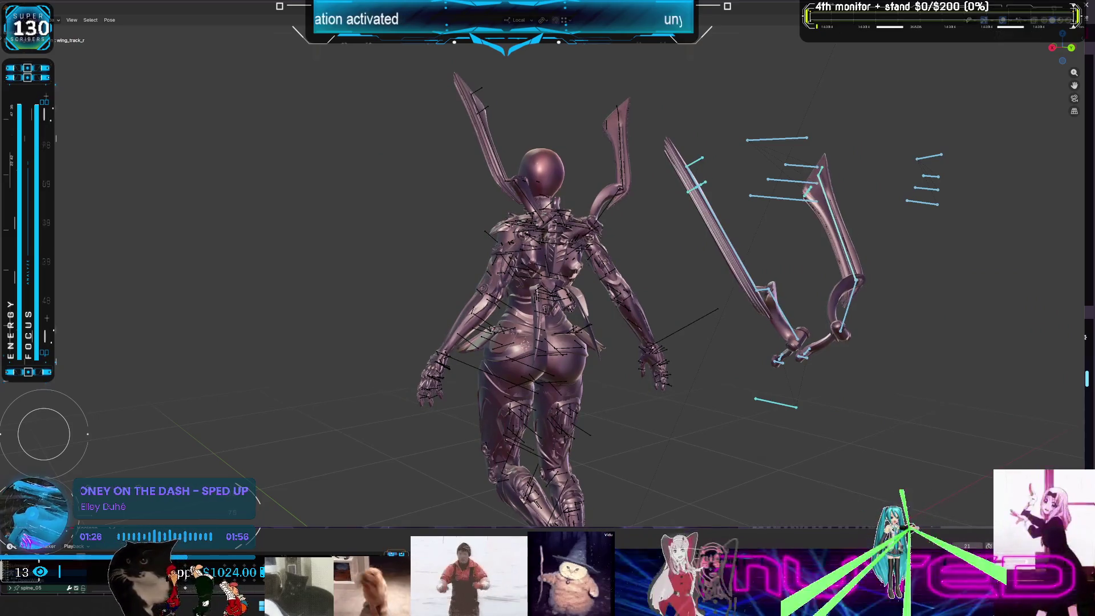
- Keyframe the wing_track_r bones, blend in a breakdown pose, and start playback
right_click(782, 227)
left_click(782, 227)
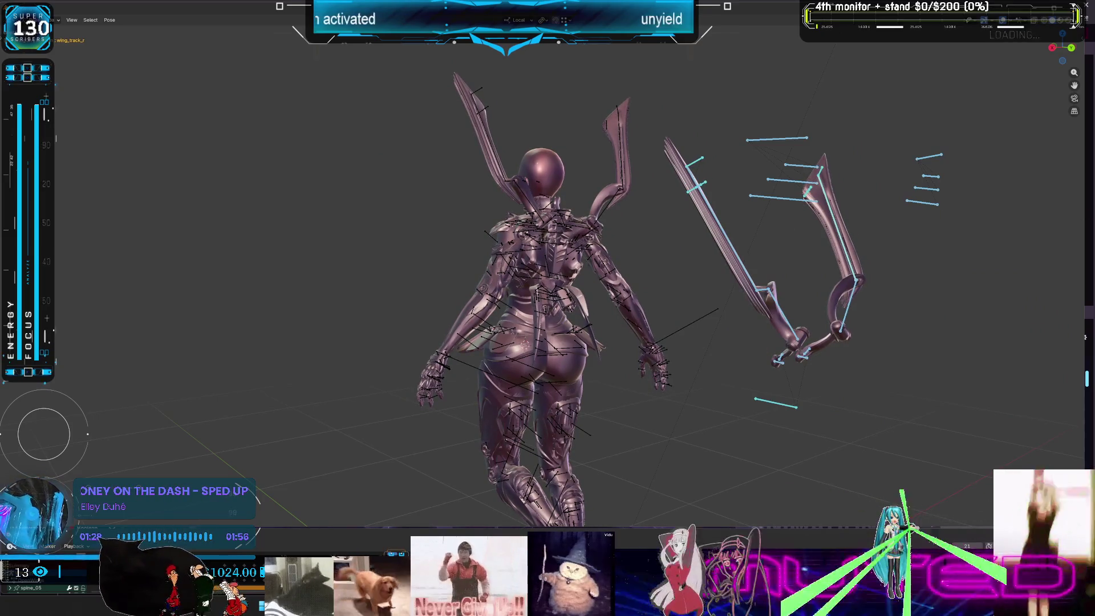
key("shift+e")
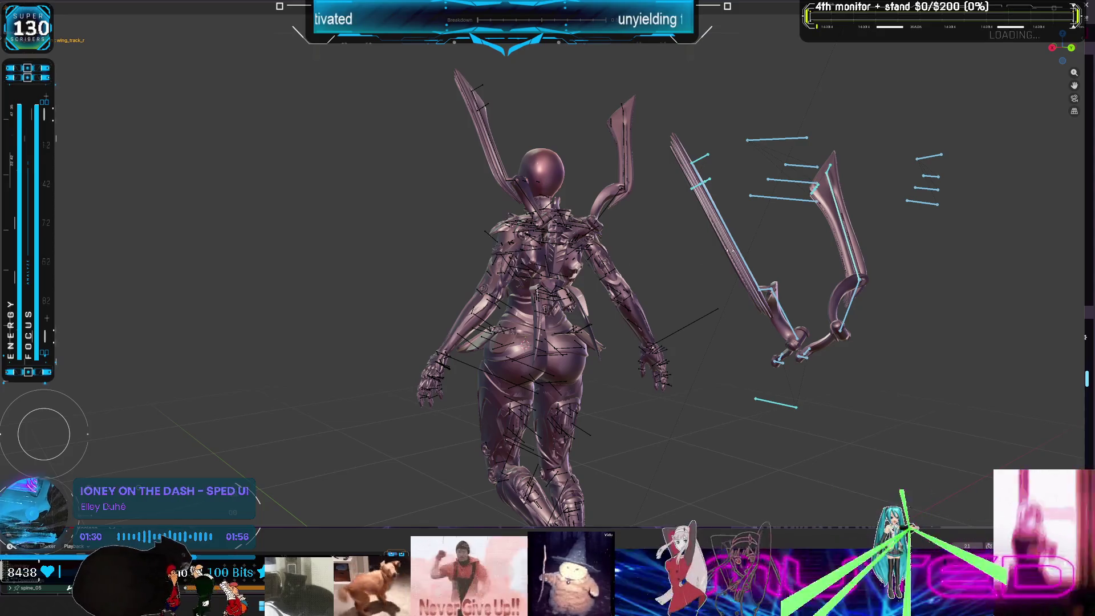
key("Return")
key("space")
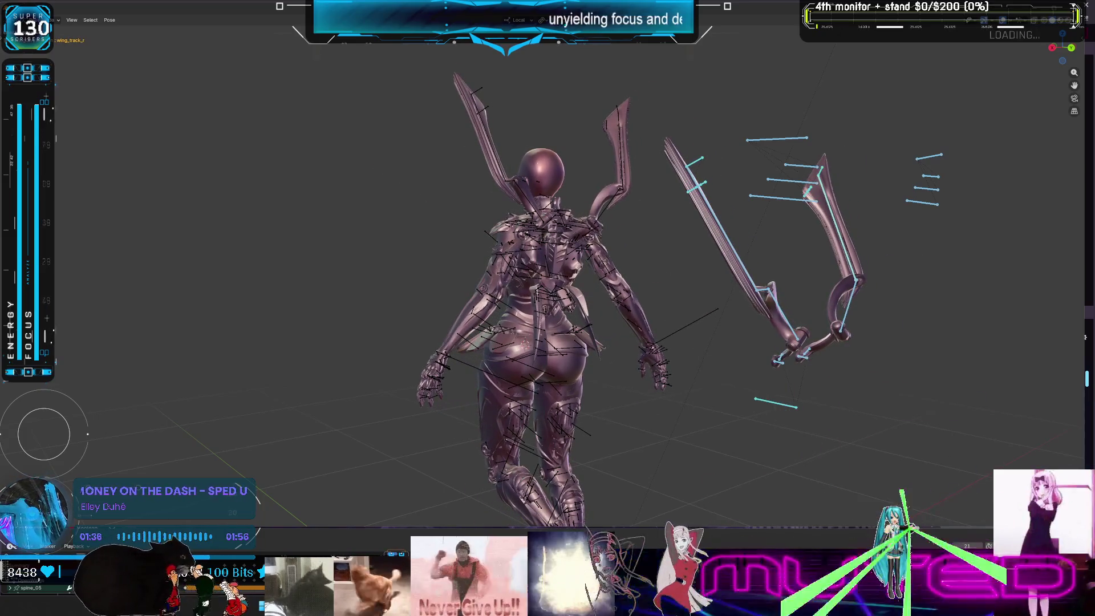
- Swing the wings into a new breakdown pose, keyframe it, and play it back
key("shift+e")
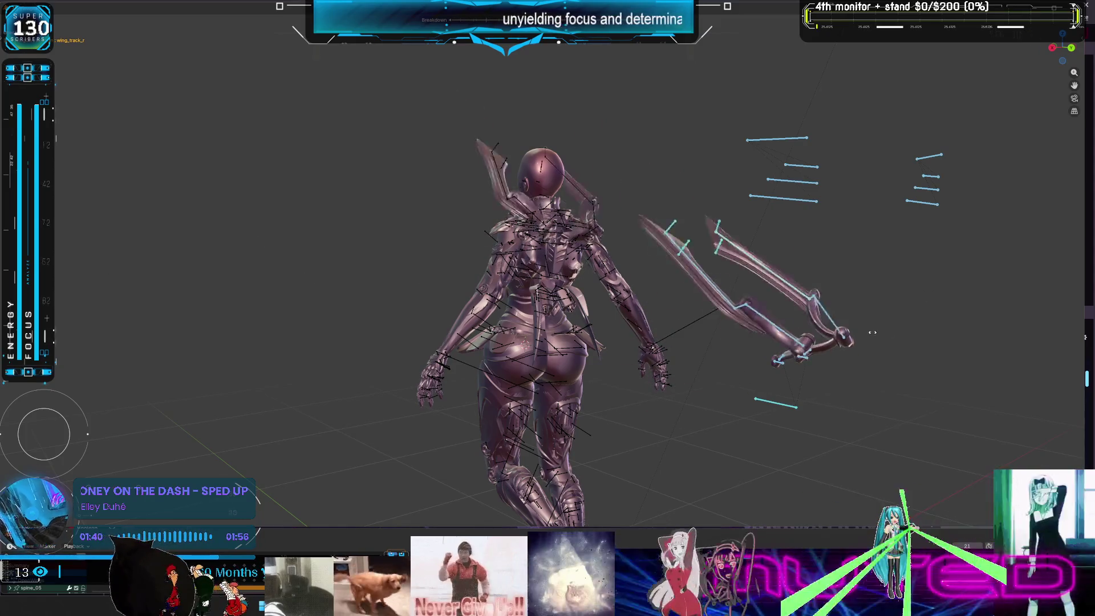
left_click(835, 278)
right_click(822, 236)
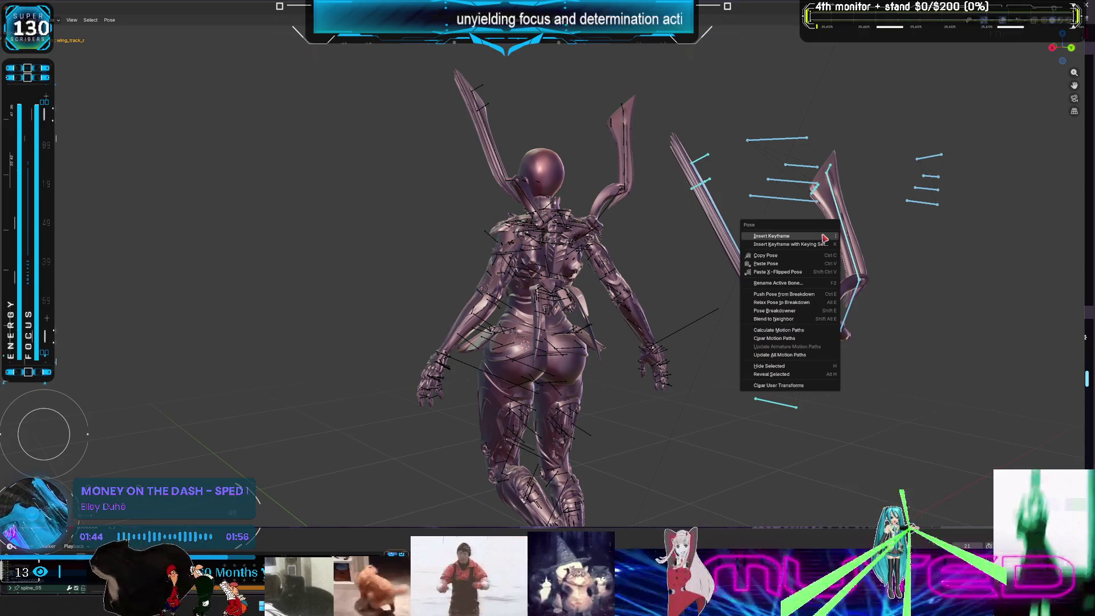
left_click(824, 235)
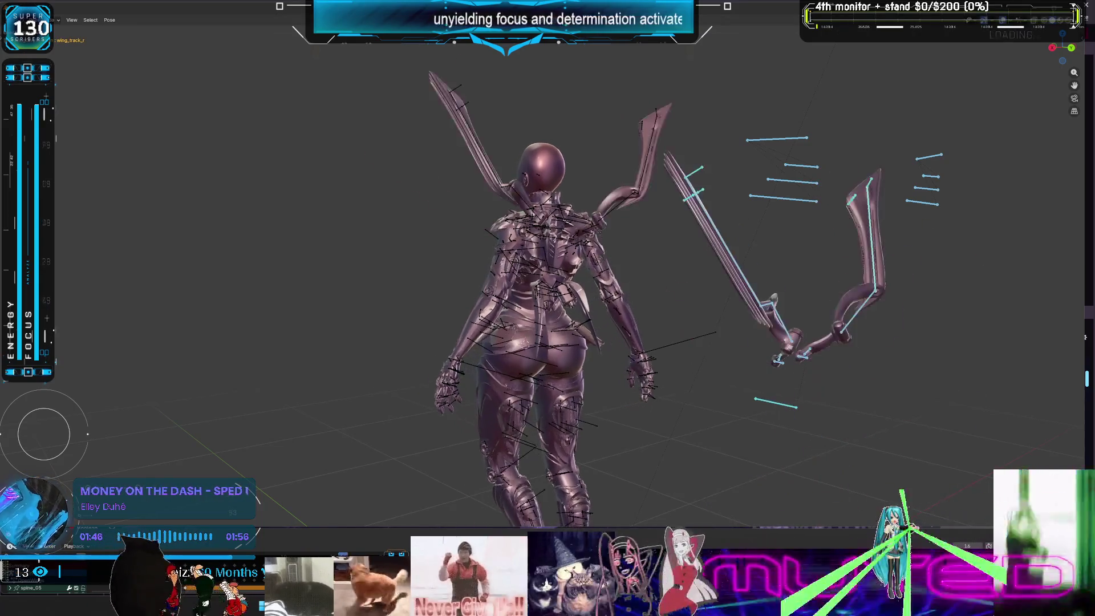
key("space")
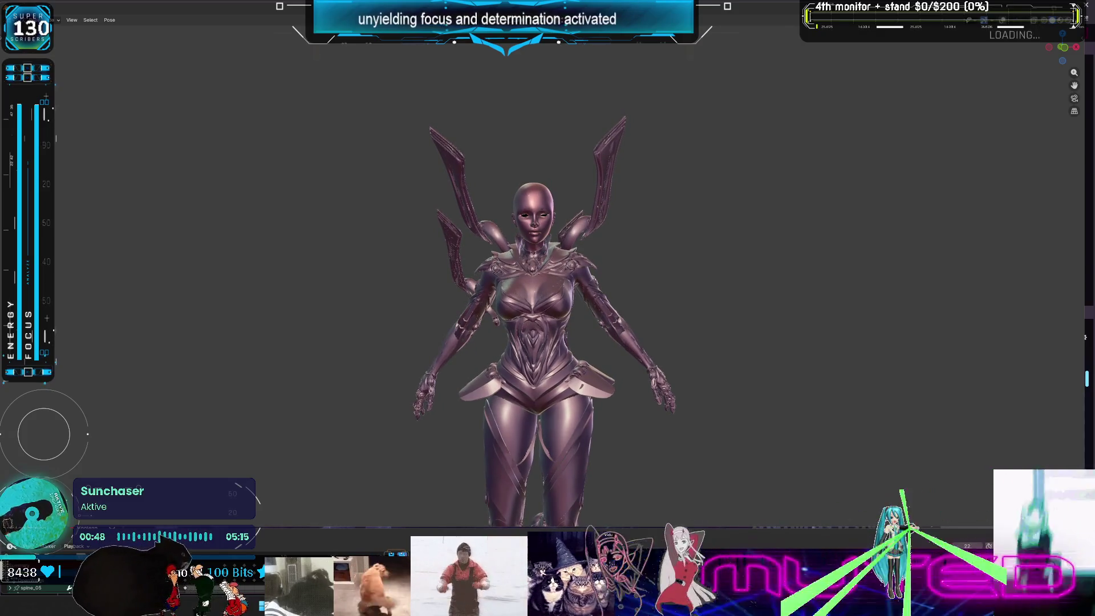
- From behind with bones shown, rotate the left wing up, then undo back to lowered
middle_click_drag(513, 291, 589, 291)
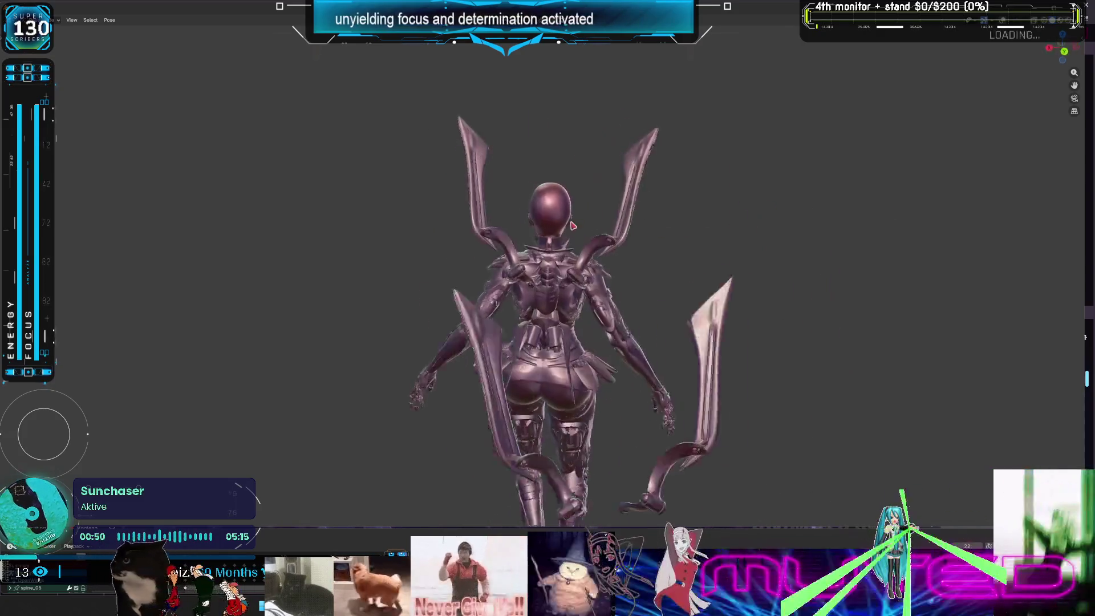
scroll(590, 290, "up", 3)
key("shift+alt+z")
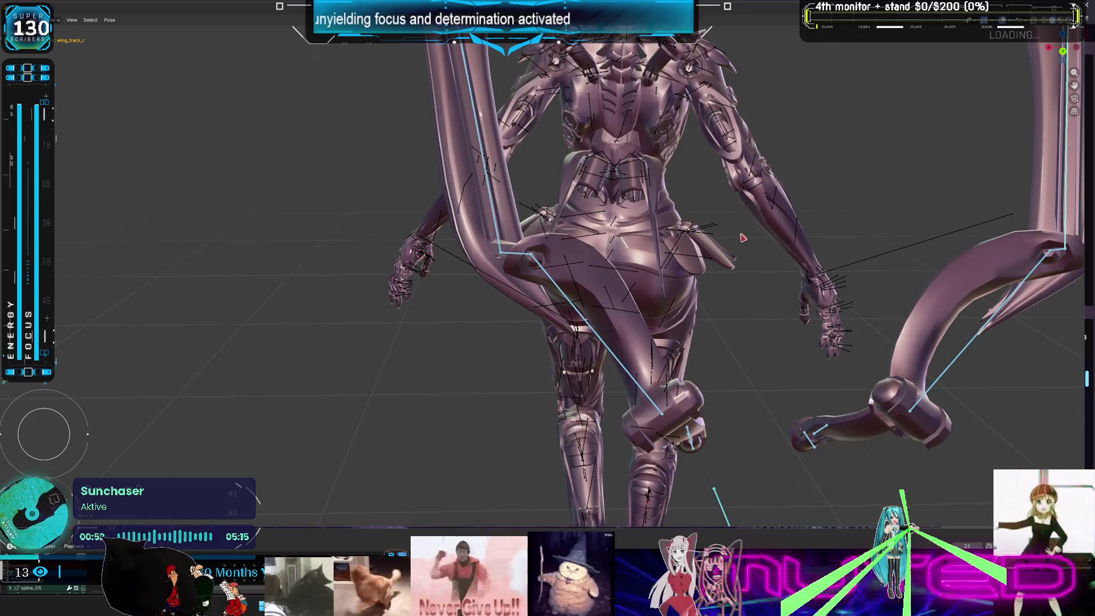
scroll(744, 237, "down", 5)
key("r")
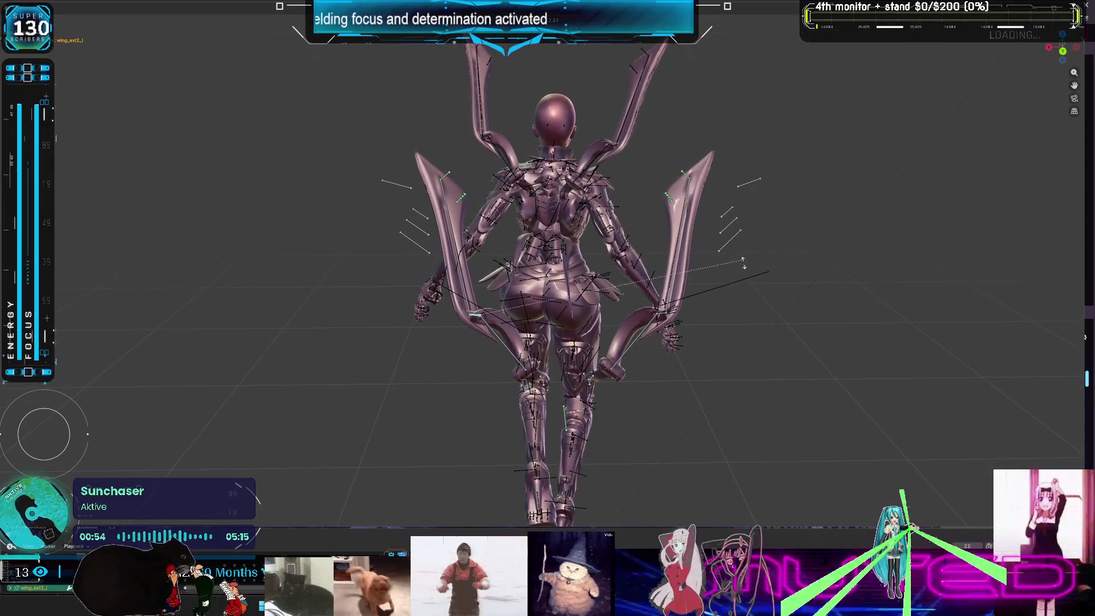
left_click(740, 321)
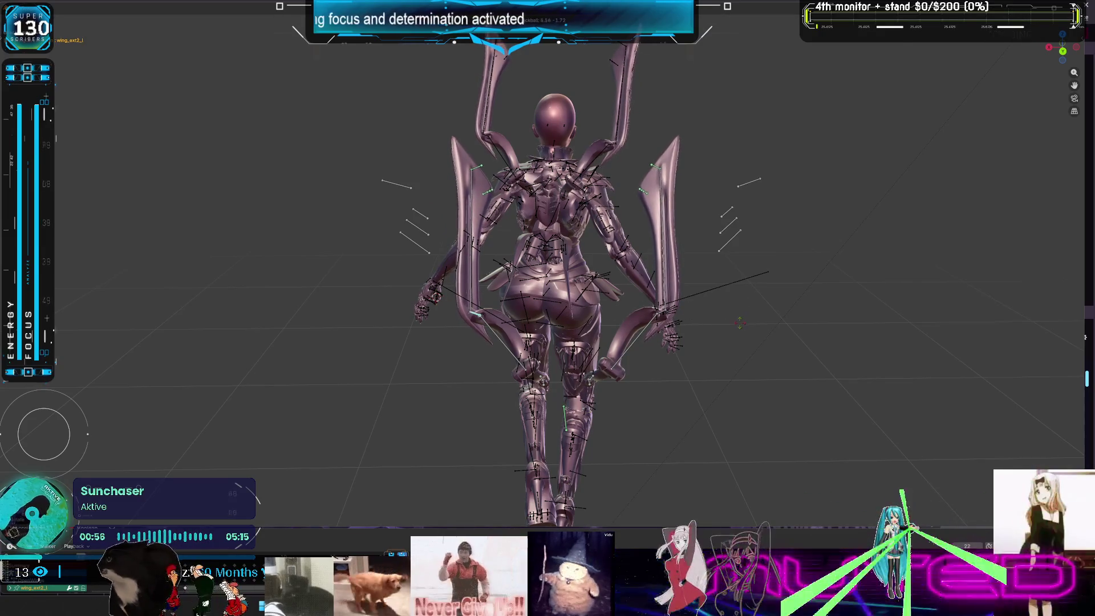
key("ctrl+z")
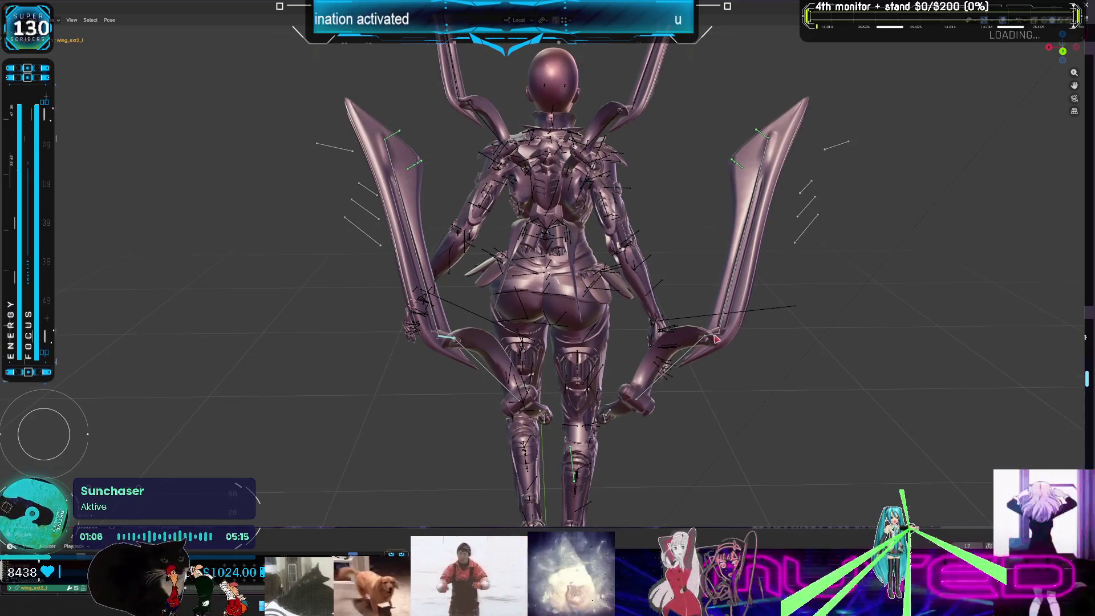
- Select the right wing bone wing_ext2_r, recenter the view, and switch to front view
left_click(716, 338)
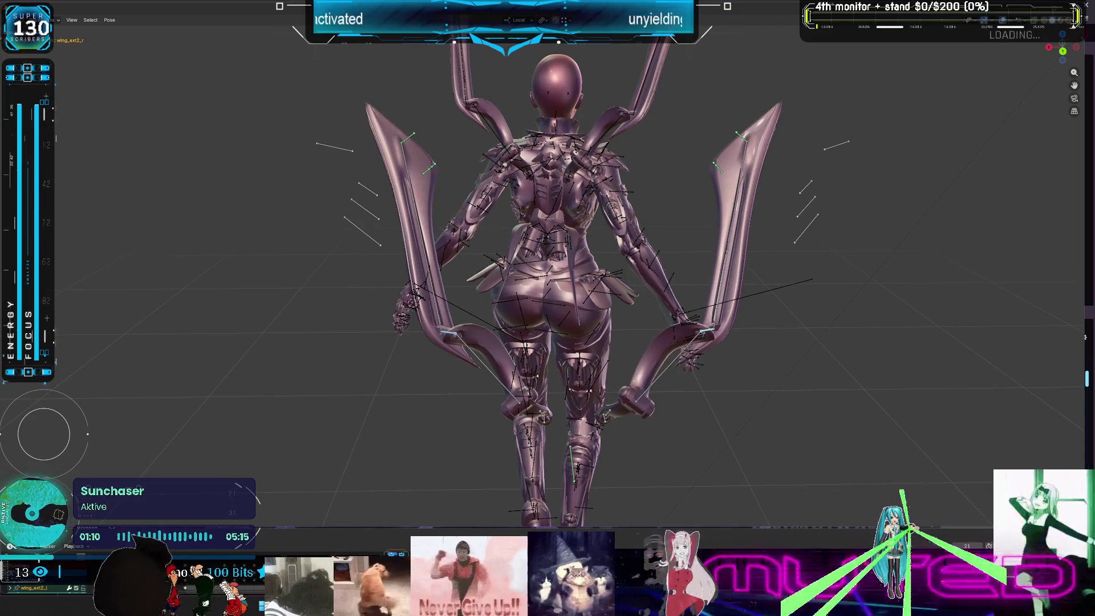
middle_click_drag(807, 199, 843, 215, "shift")
key("KP_1")
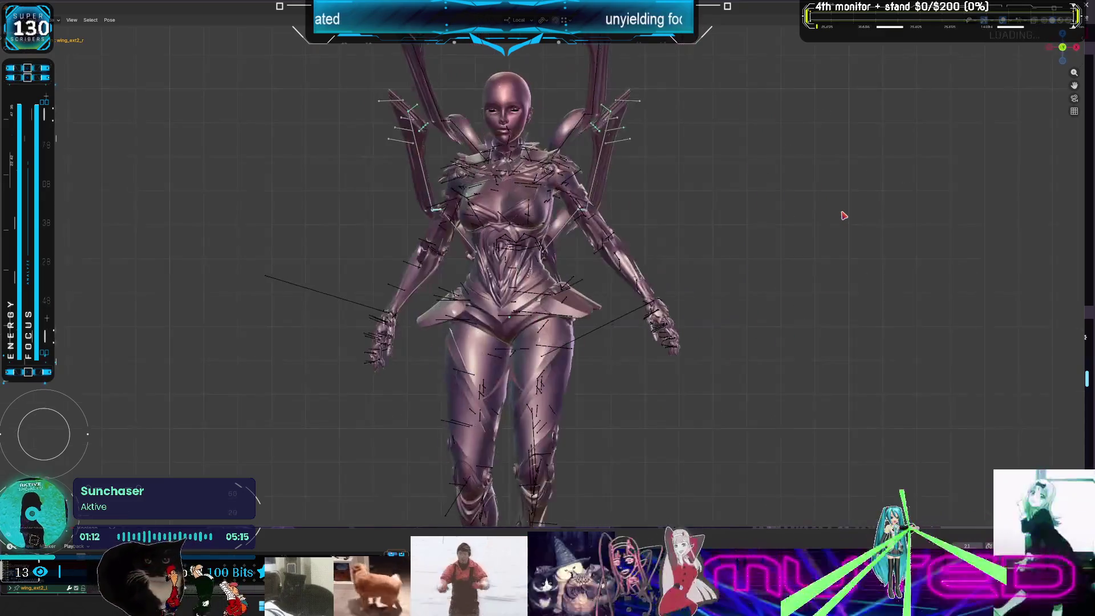
- Rotate the wing bone so one wing crosses her back and the other extends right
scroll(770, 224, "up", 2)
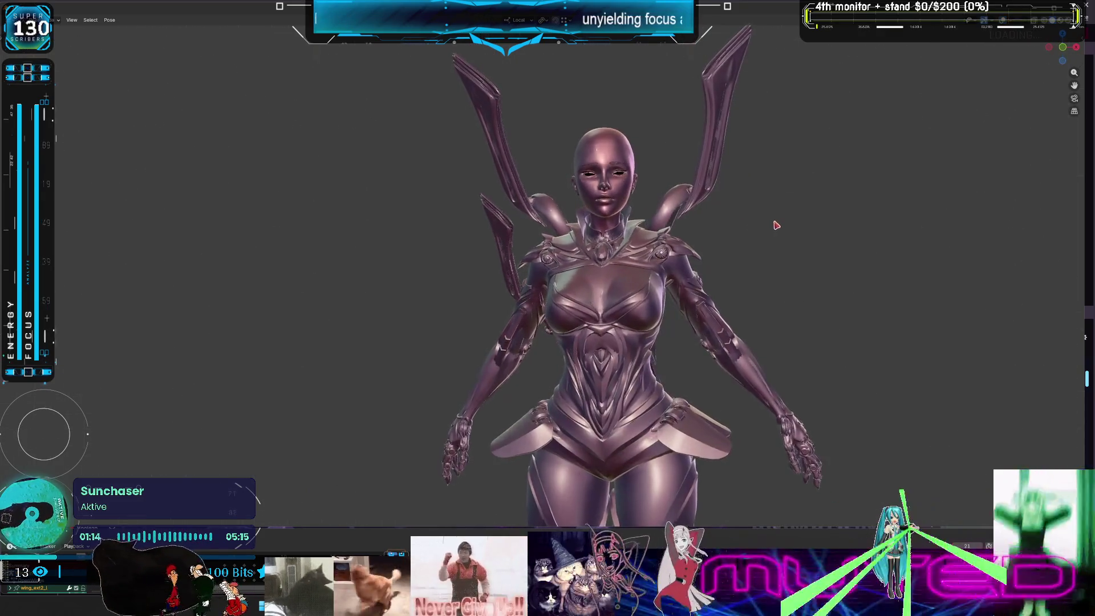
key("r")
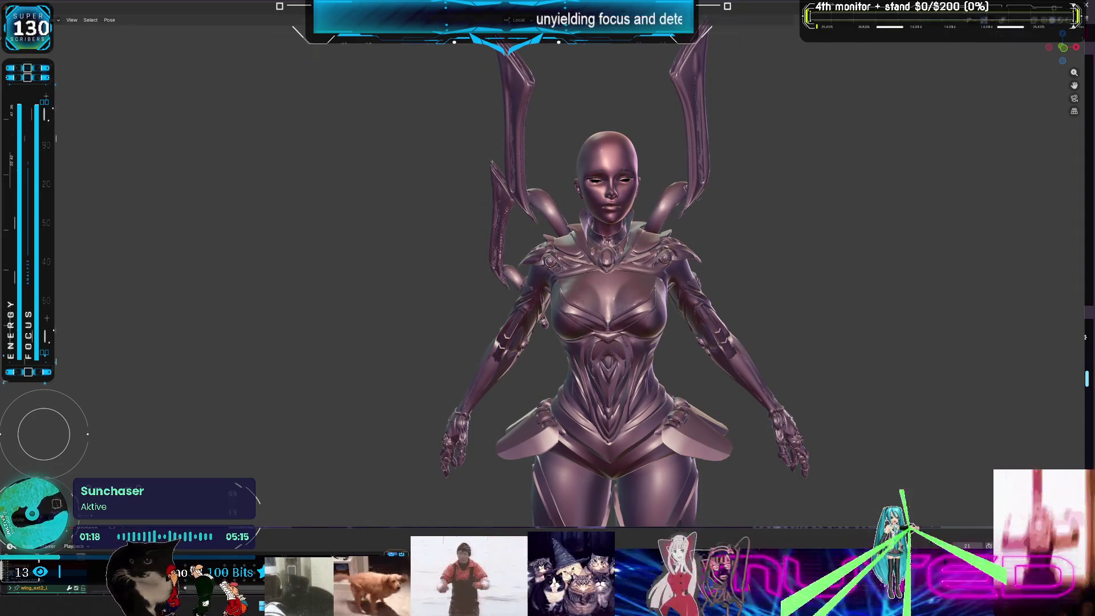
left_click(703, 157)
middle_click_drag(703, 157, 528, 164)
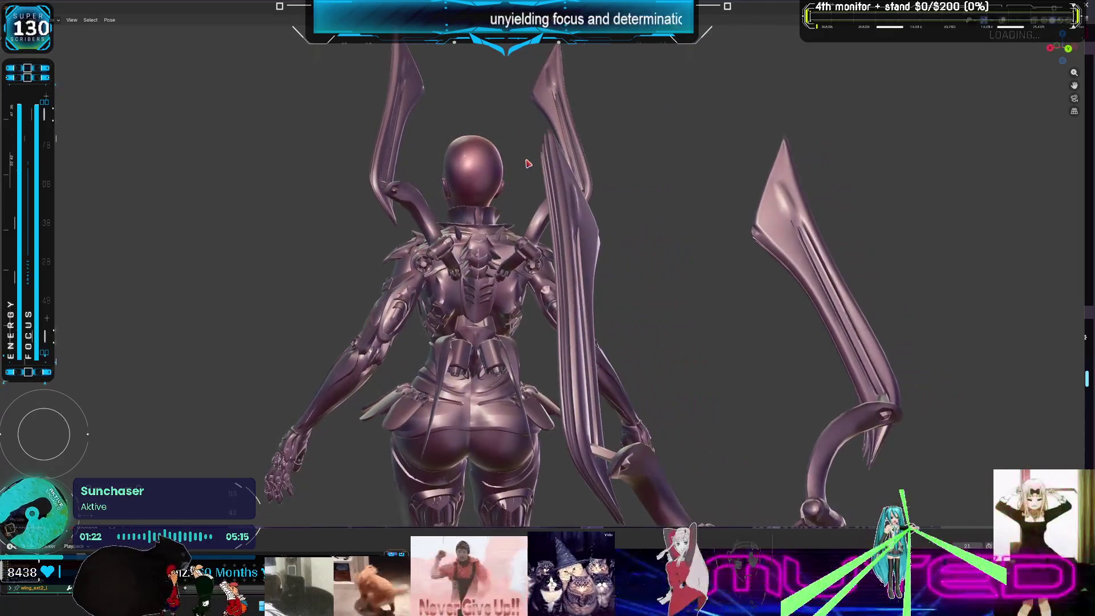
key("space")
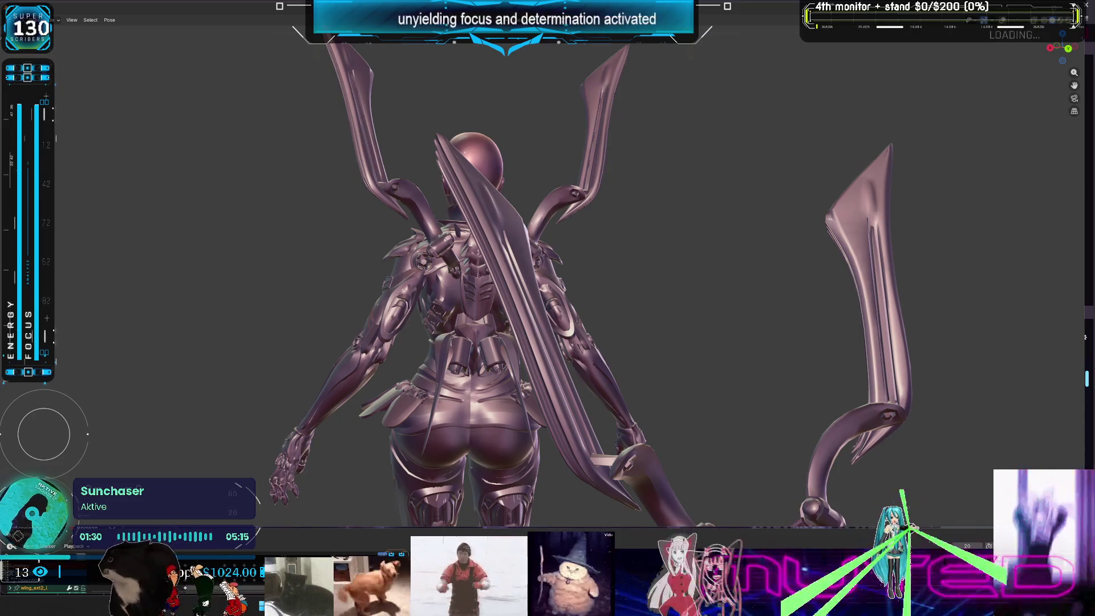
key("ctrl+comma")
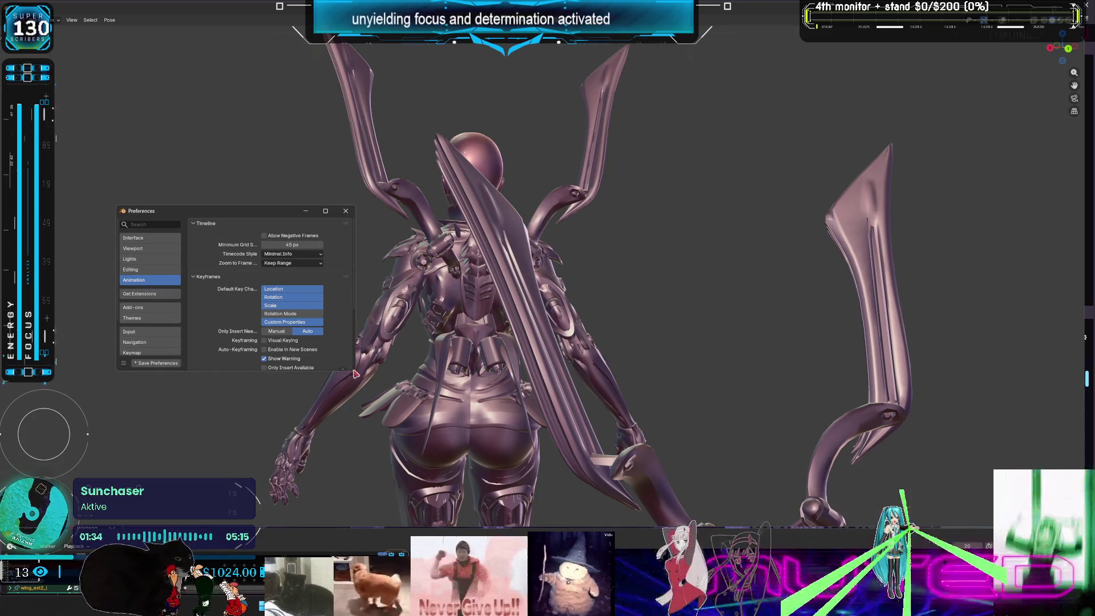
- In the Keymap, search bindings for 'sp' and set Play Animation to Shift Space Bar
left_click_drag(353, 372, 623, 422)
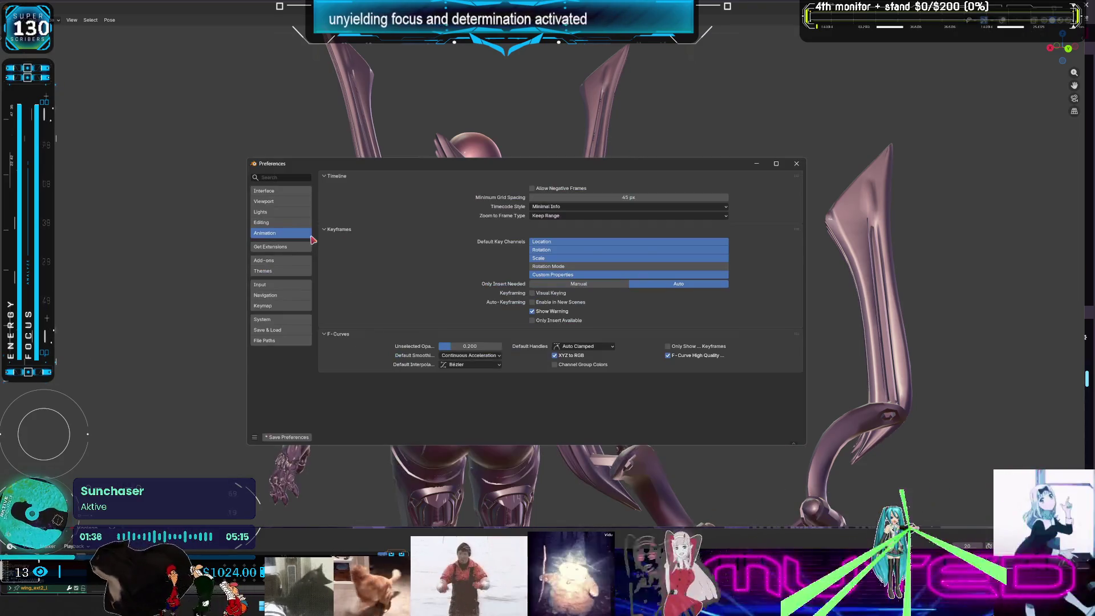
left_click(273, 306)
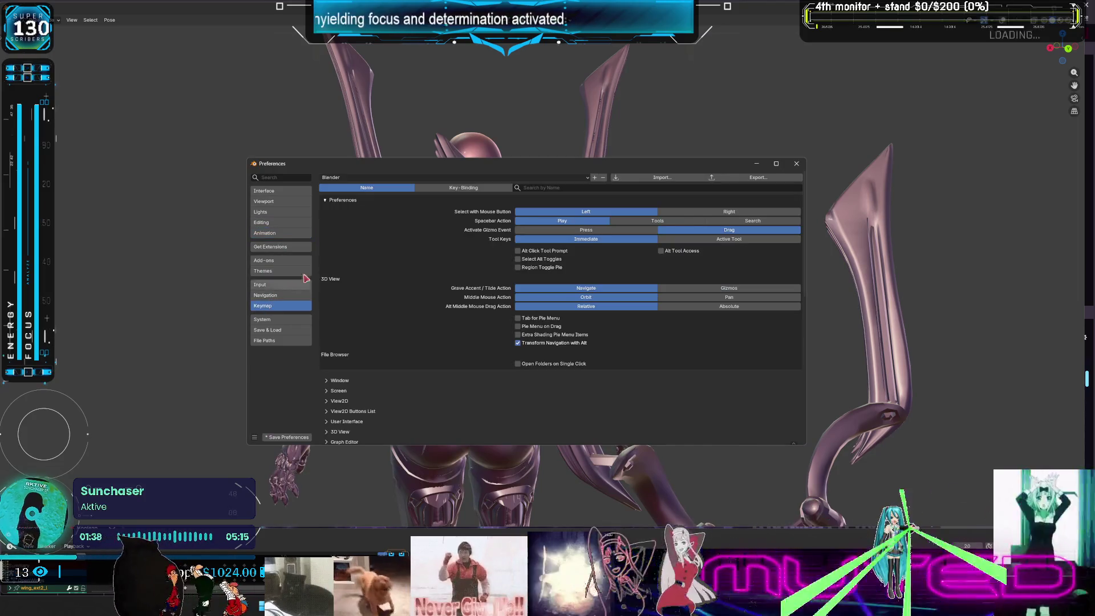
left_click(537, 188)
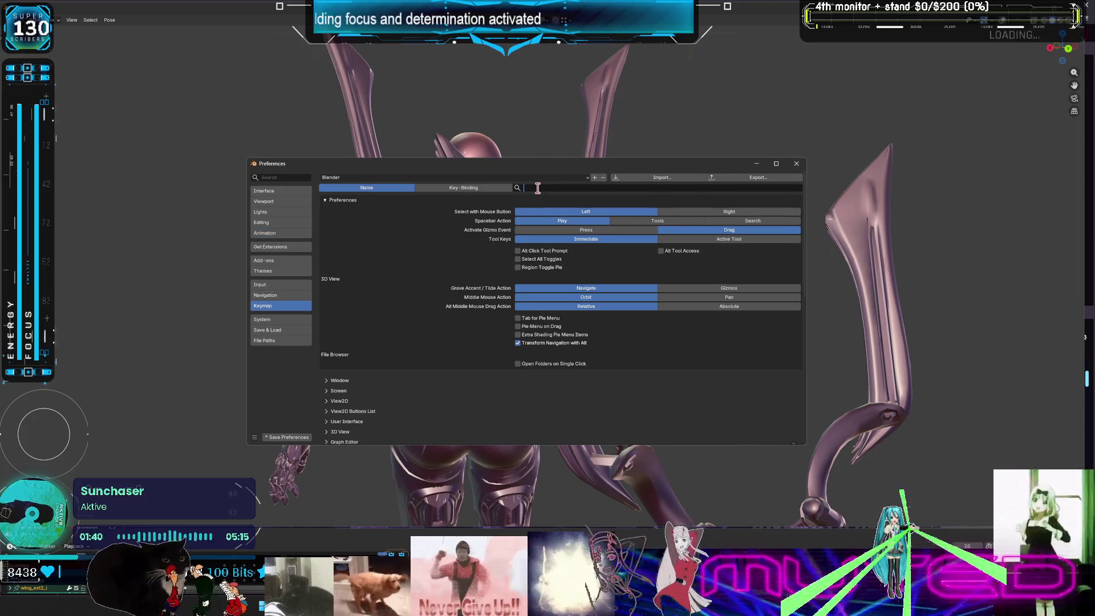
left_click(470, 188)
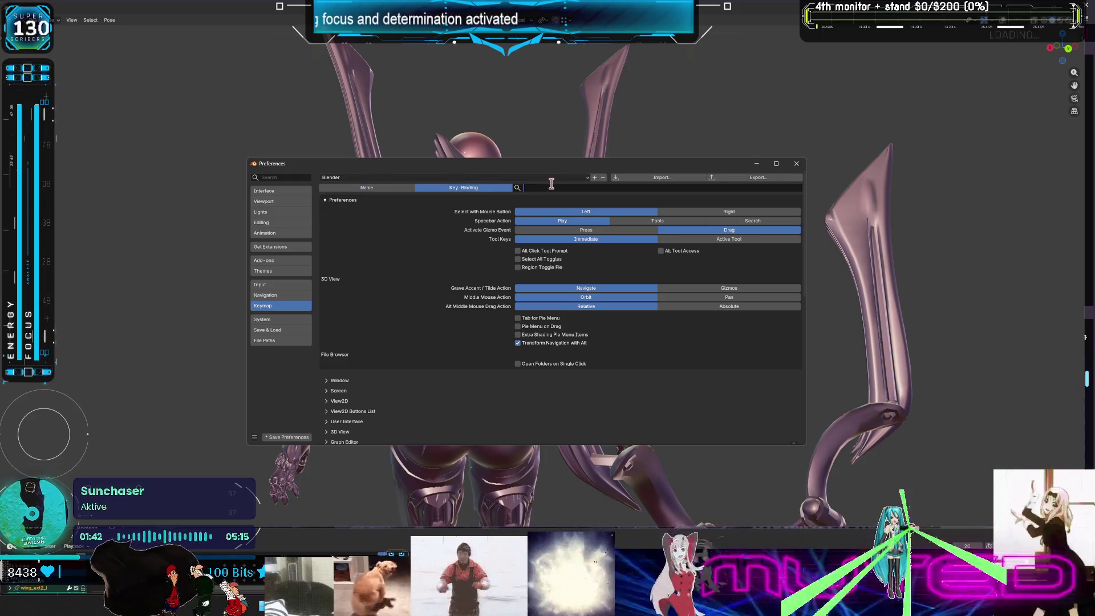
type("space")
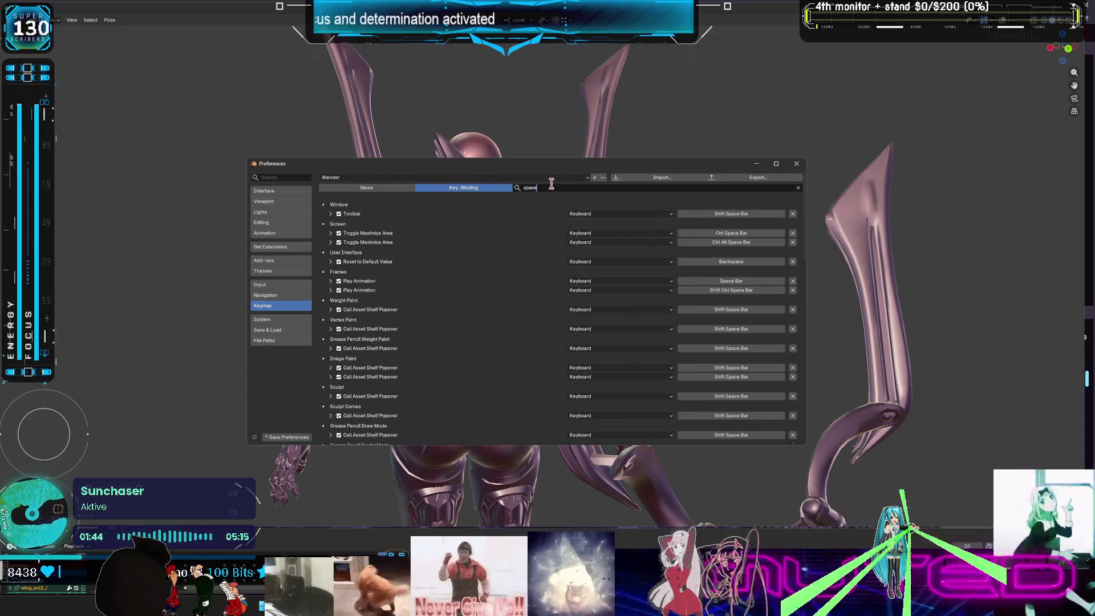
left_click(749, 283)
key("shift+space")
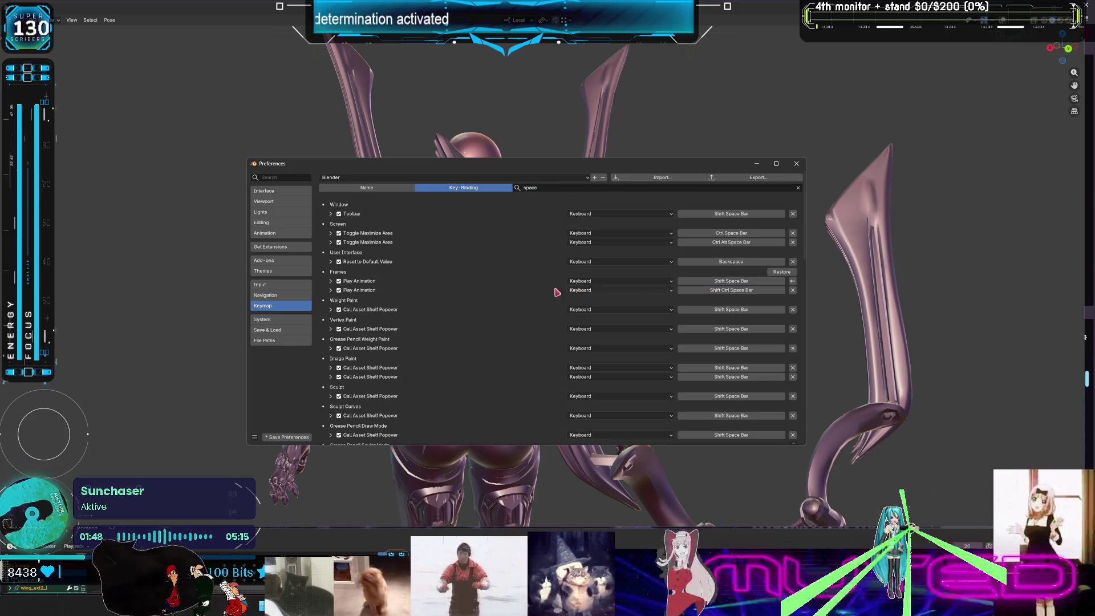
- Search the keymap for 'menuf2', then clear the search
left_click(596, 188)
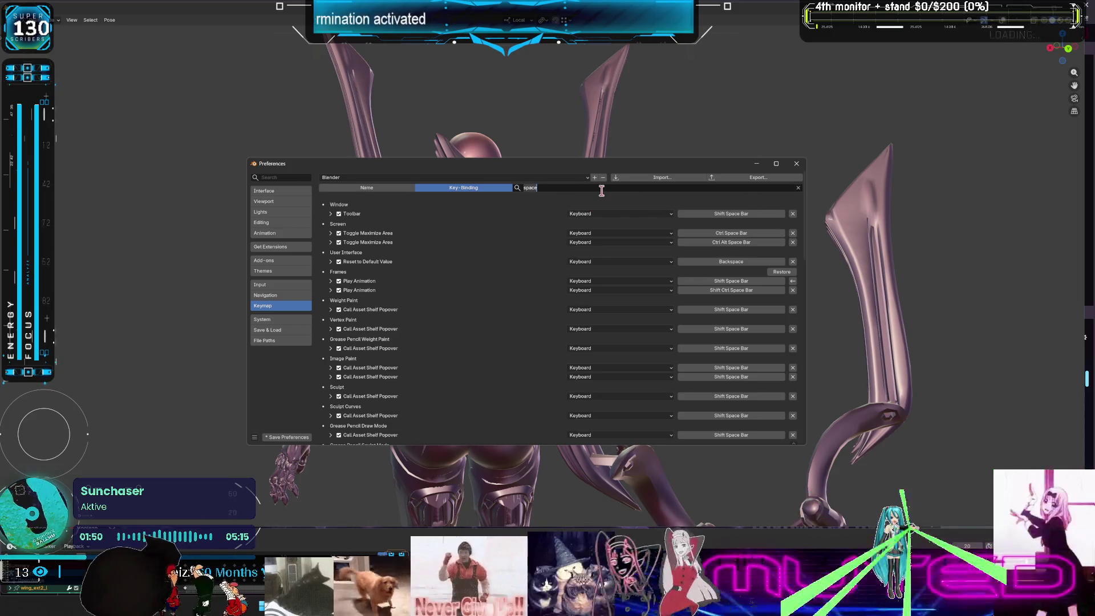
type("menu")
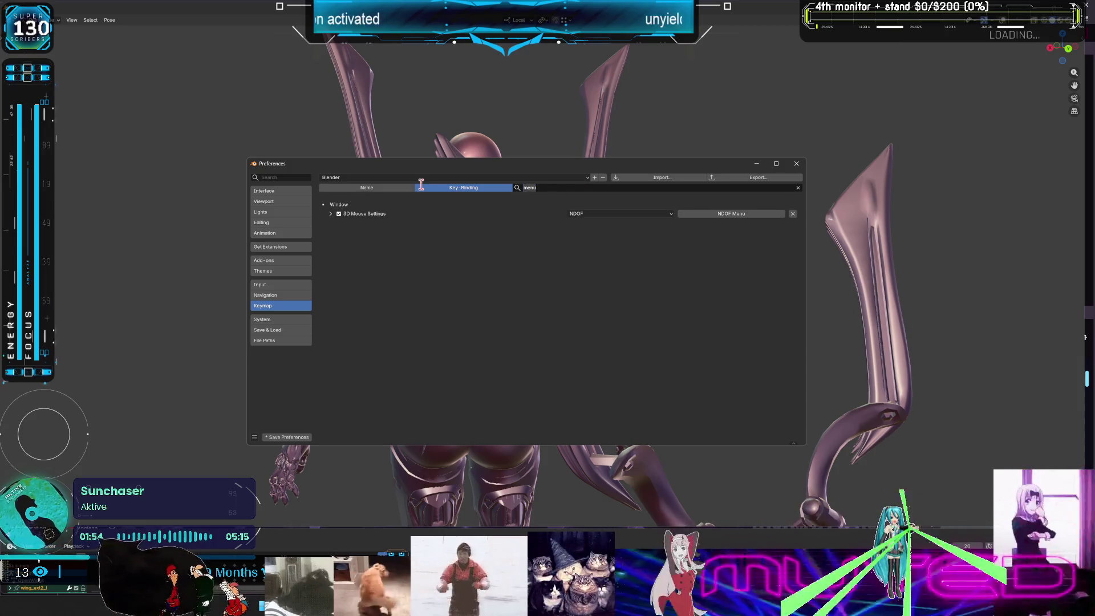
type("f2")
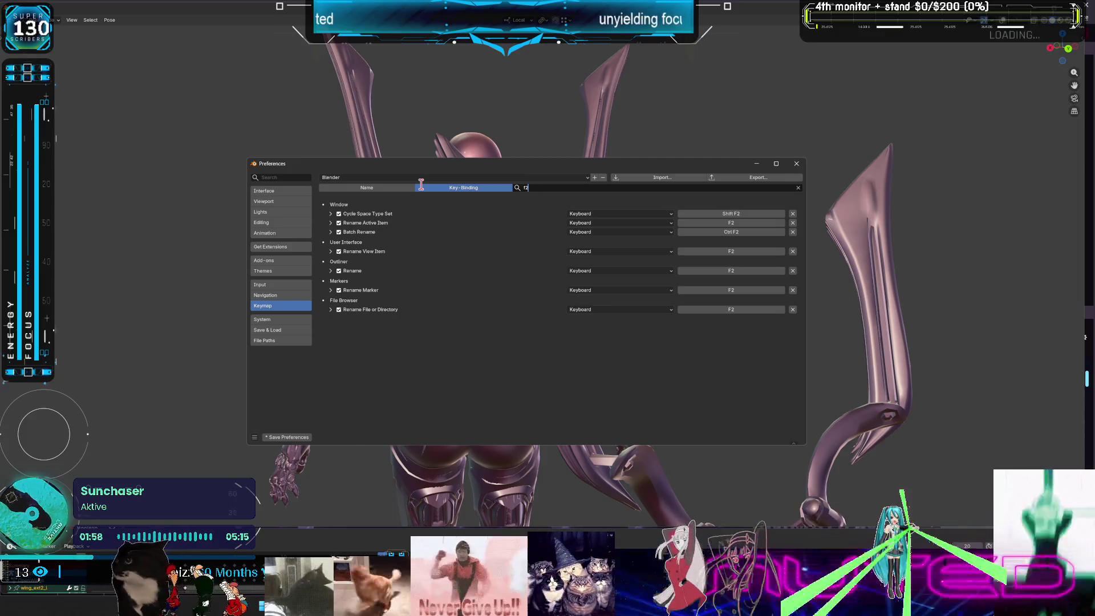
key("BackSpace")
key("BackSpace")
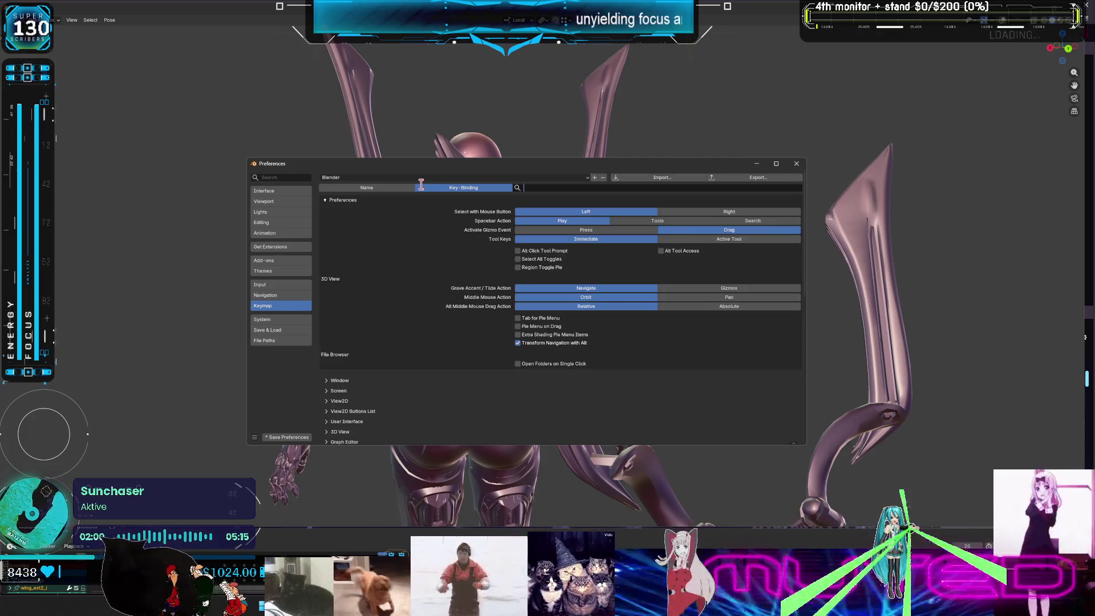
- Search keymap names for 'menuc', rebind Search Menu from F3 to Space Bar, and close Preferences
left_click(370, 188)
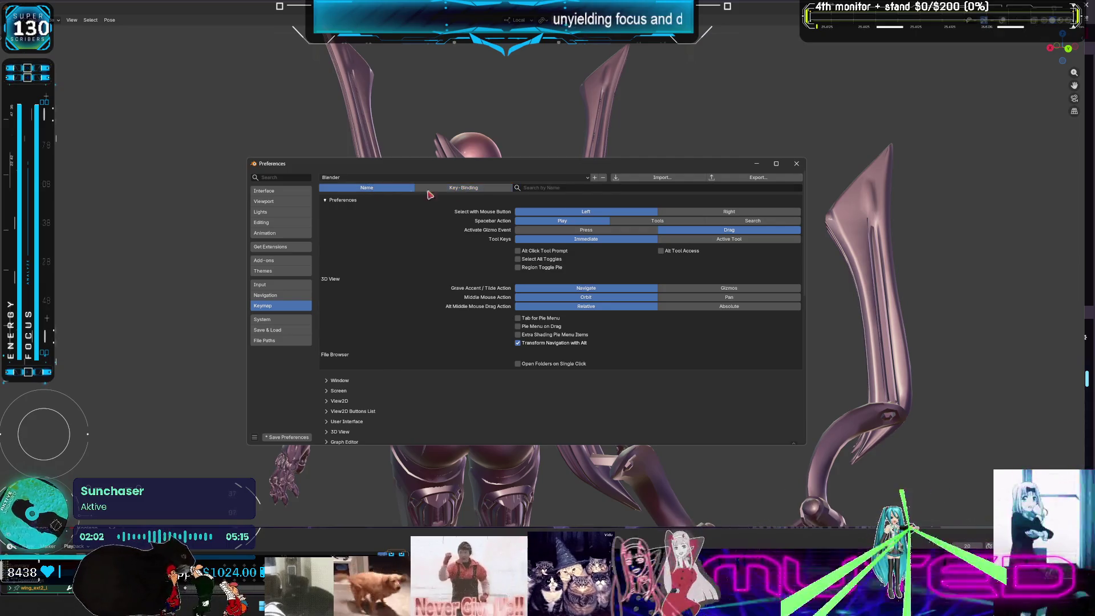
type("menu")
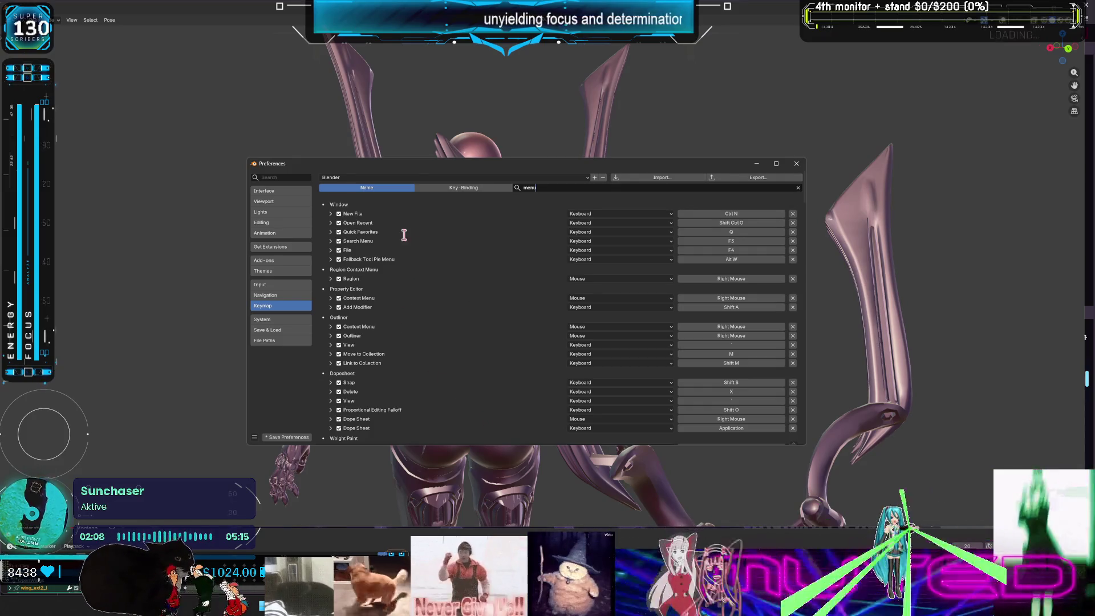
type("earc")
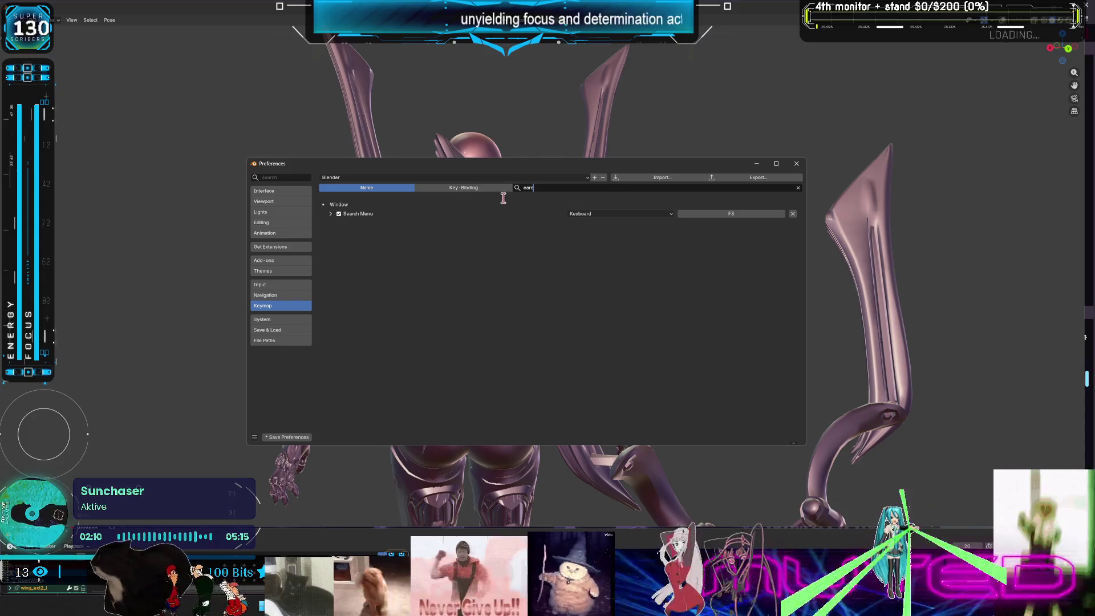
left_click(704, 215)
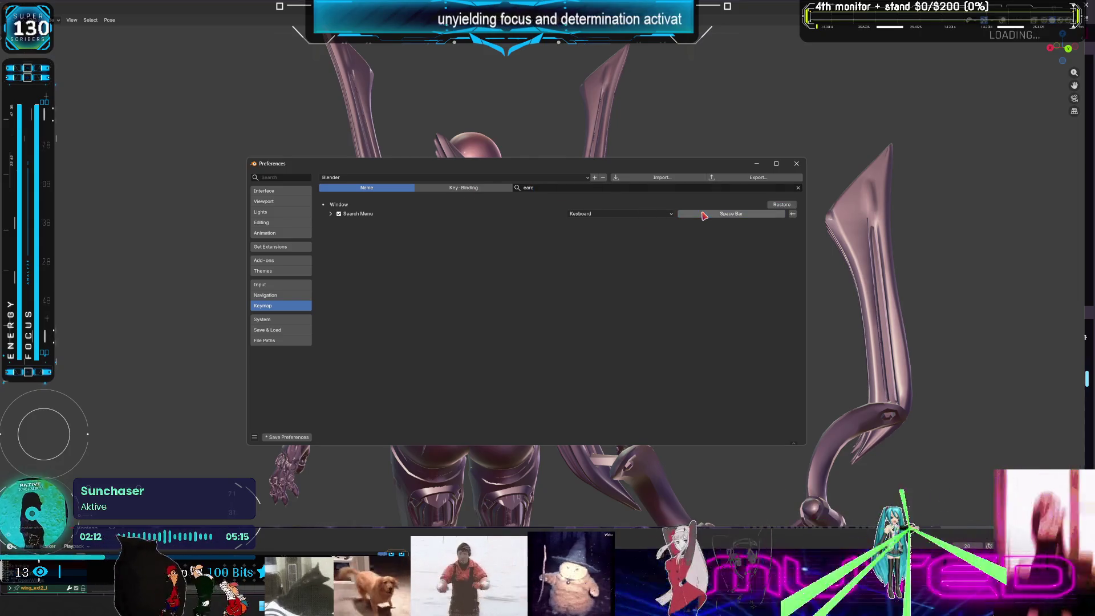
key("space")
left_click(797, 164)
- Test the Space Bar search menu, dismiss it, and switch to a side view
key("space")
mouse_move(540, 276)
middle_mouse_down()
mouse_move(585, 241)
mouse_move(497, 440)
mouse_move(559, 339)
middle_mouse_up()
key("Escape")
key("KP_3")
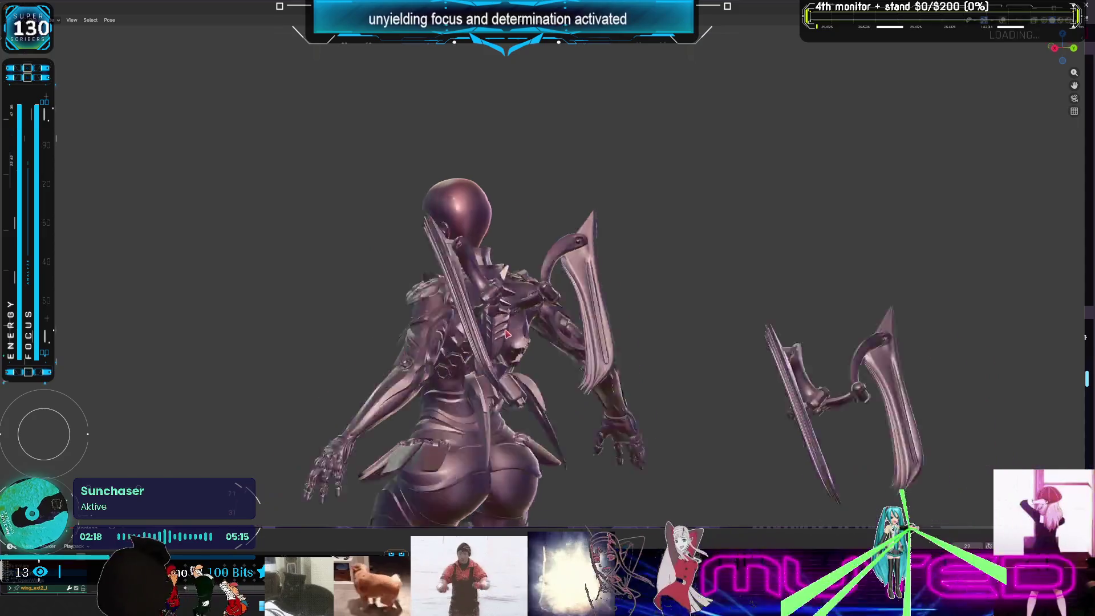
- Switch to the back view with Ctrl+numpad 1 and reopen the Preferences
key("ctrl+KP_1")
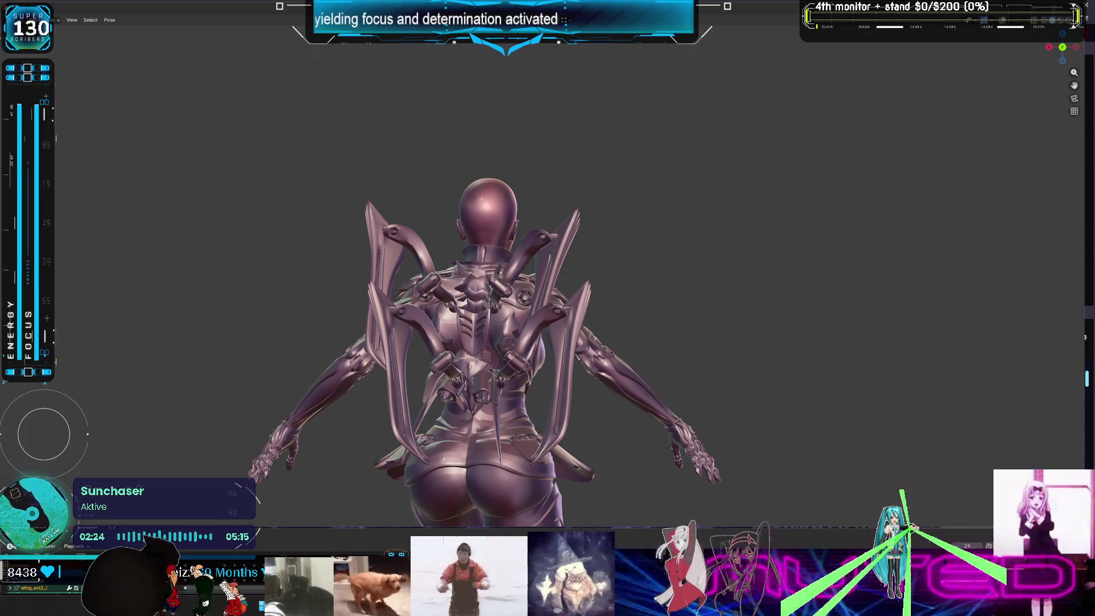
key("ctrl+comma")
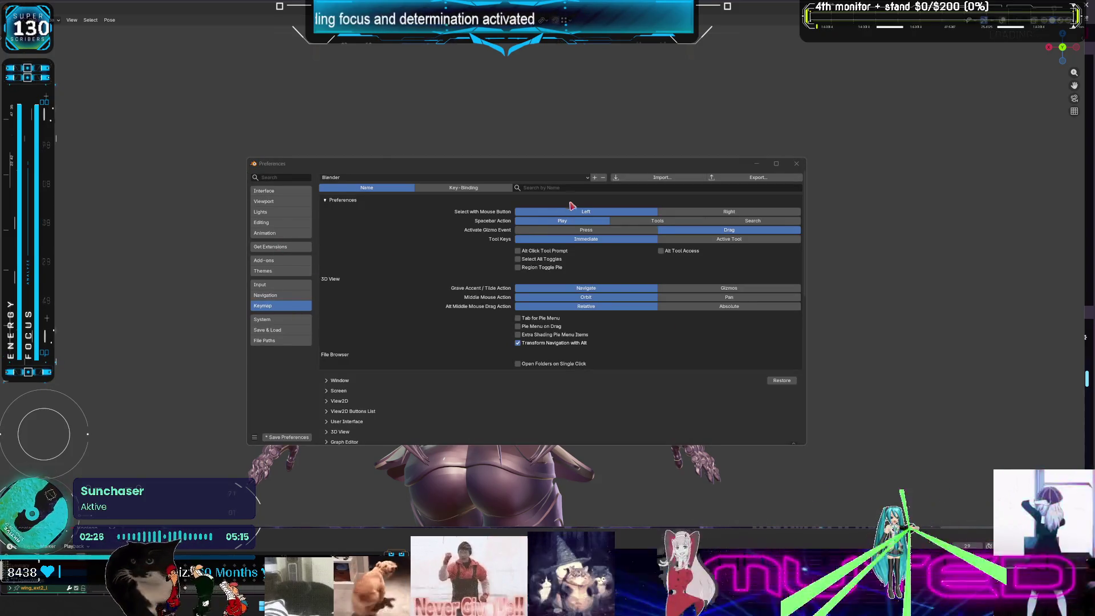
- Search the keymap by key binding for 'scrub', then clear it
left_click(474, 193)
left_click(548, 188)
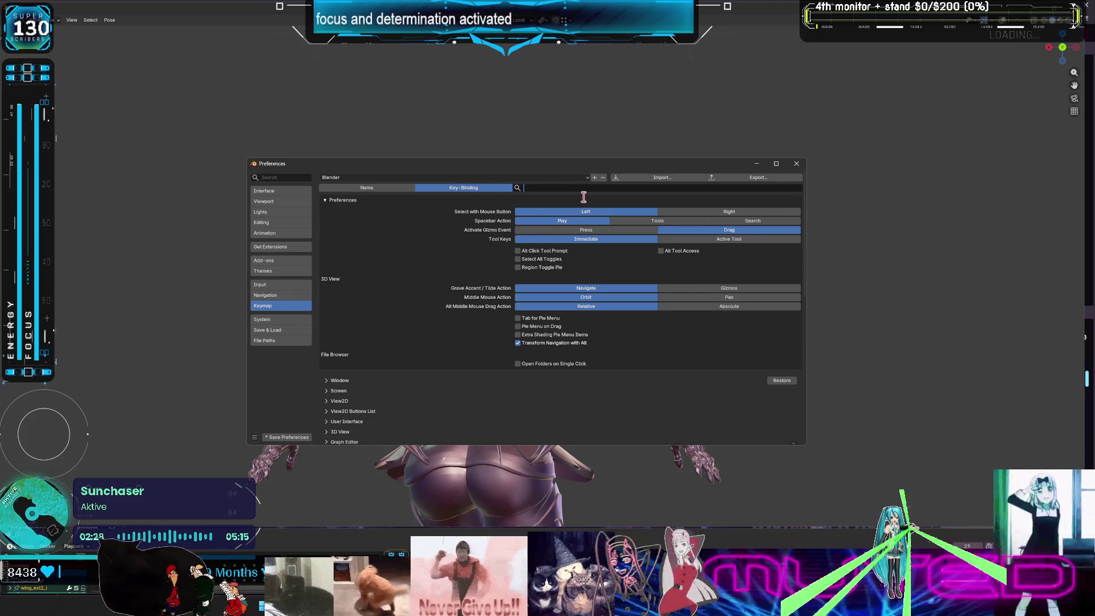
type("scrub")
key("BackSpace")
key("BackSpace")
key("BackSpace")
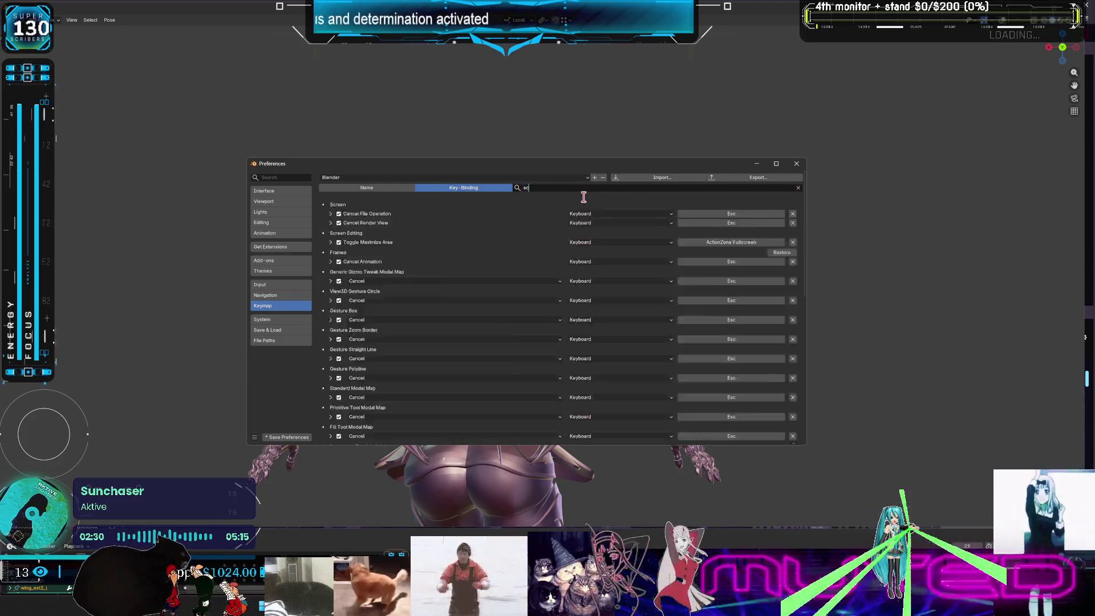
- Search keymap names for 'scrub' and 'time', clear the field, and collapse the Preferences section
left_click(374, 188)
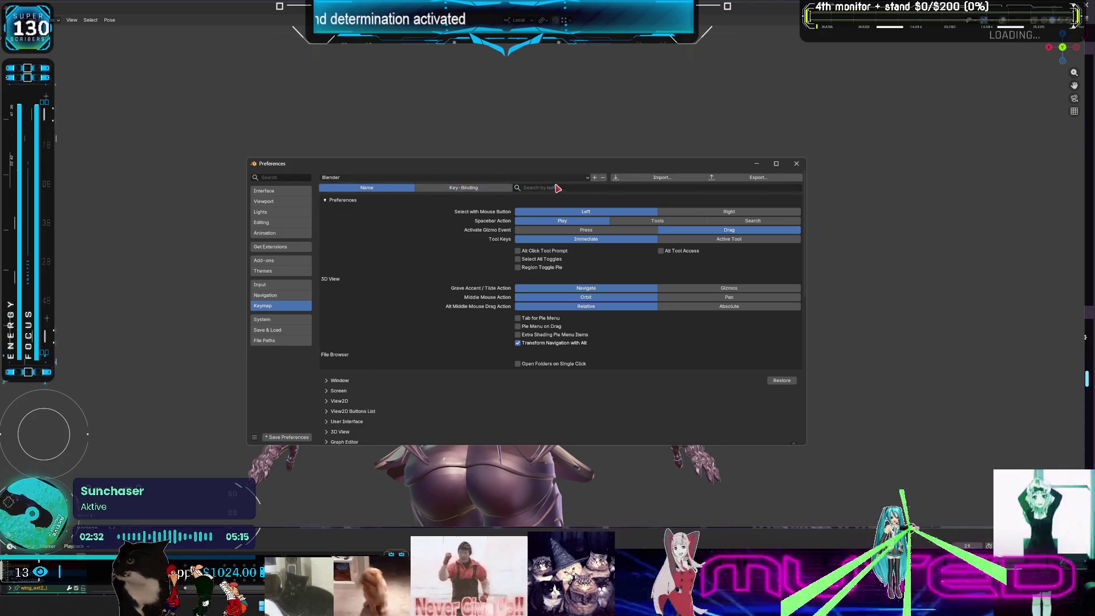
left_click(559, 187)
type("scrub")
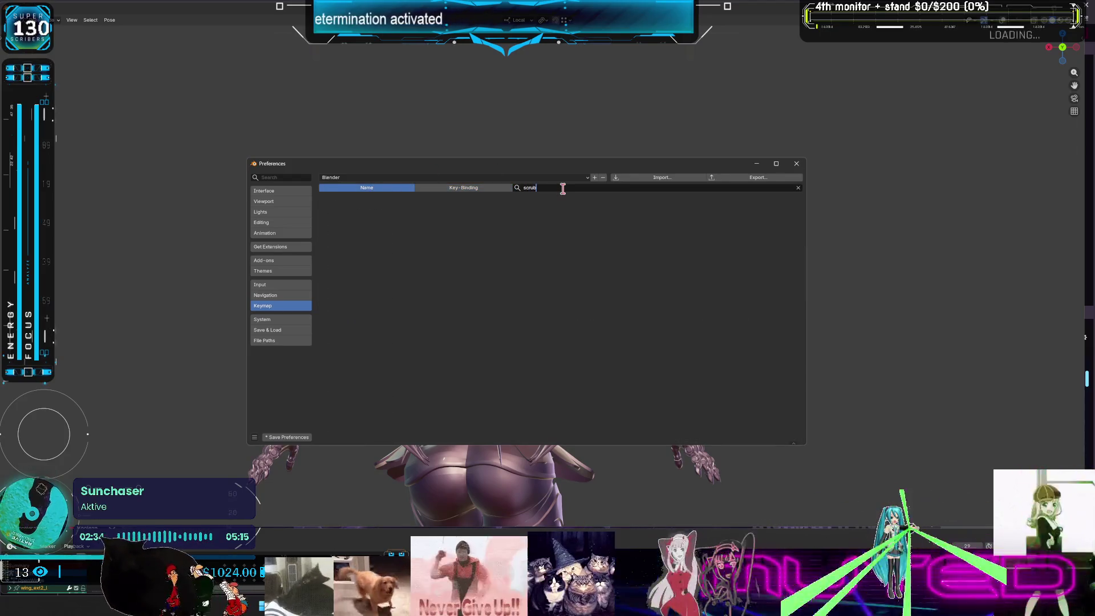
key("BackSpace")
key("BackSpace")
key("BackSpace")
type("time")
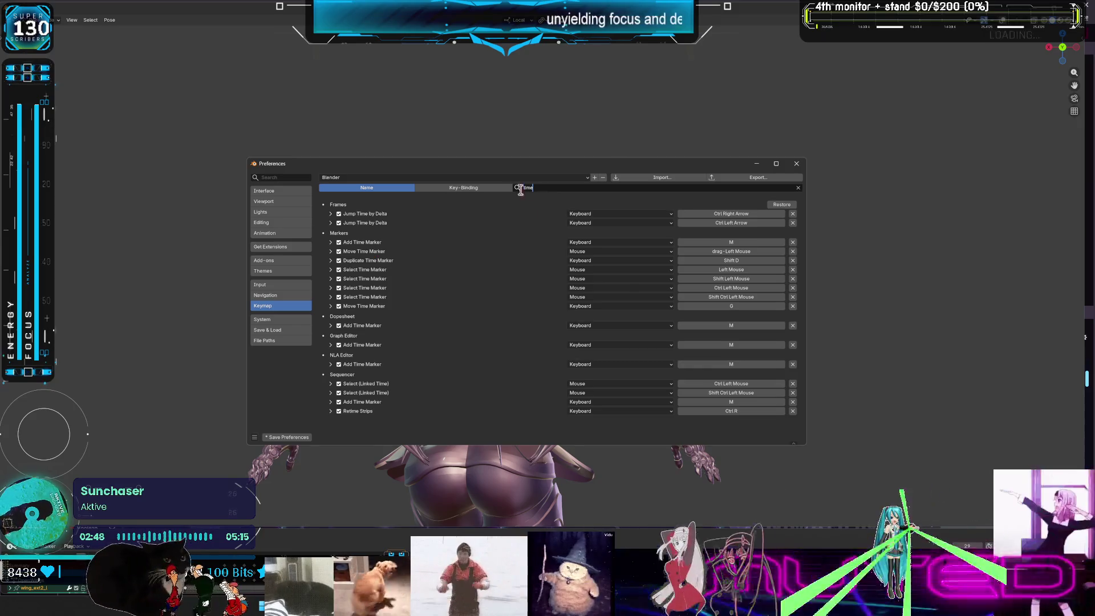
key("BackSpace")
key("BackSpace")
key("BackSpace")
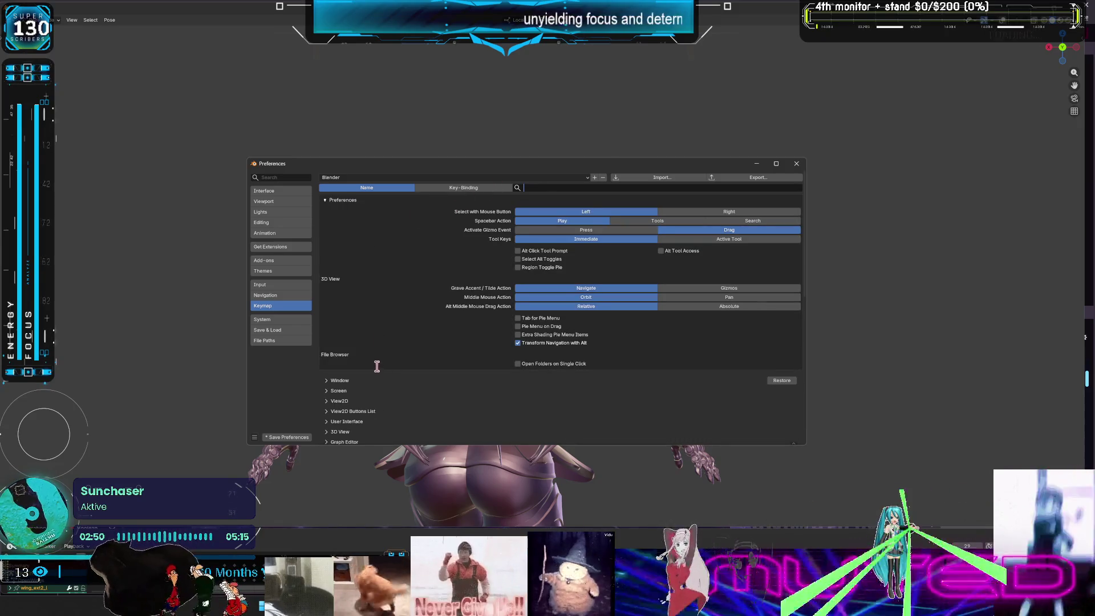
left_click(327, 381)
left_click(326, 201)
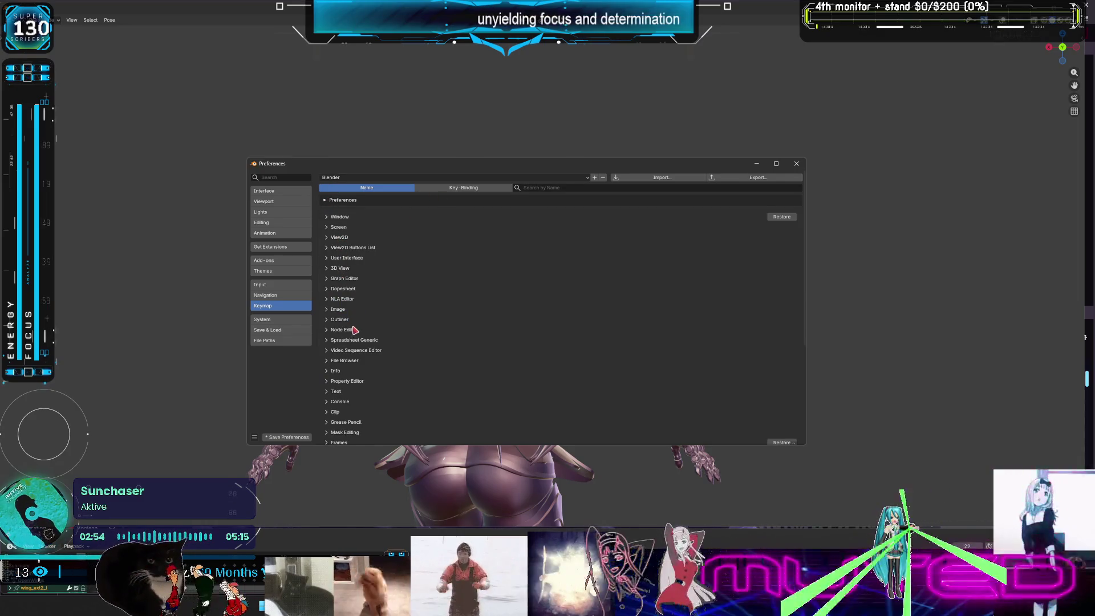
- Expand and browse the Animation keymap entries, then collapse the 3D View section
scroll(357, 325, "down", 5)
left_click(329, 316)
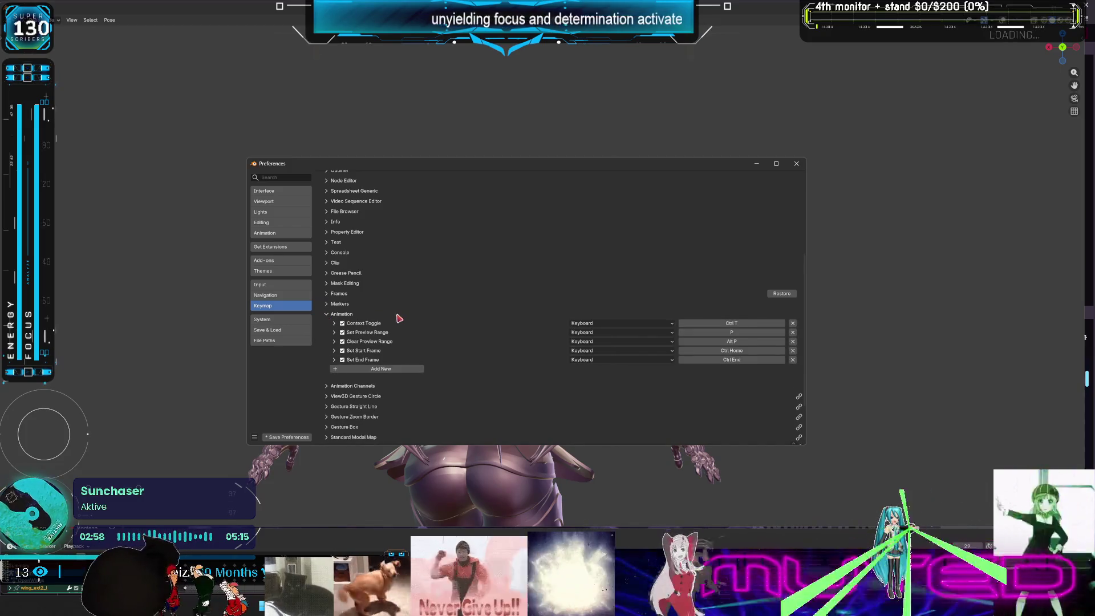
scroll(379, 368, "down", 2)
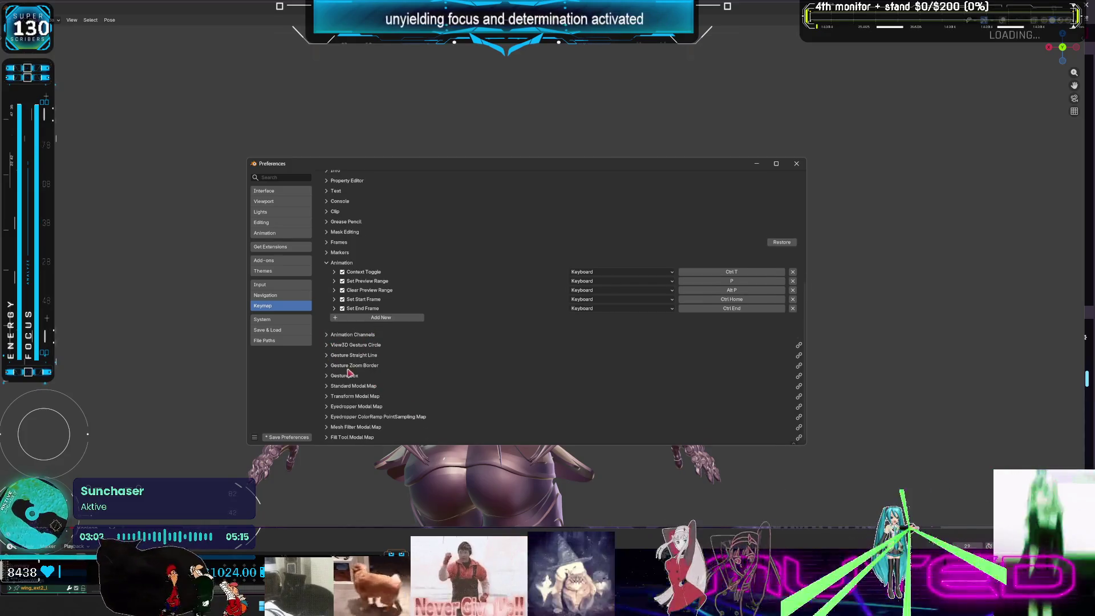
scroll(350, 372, "down", 1)
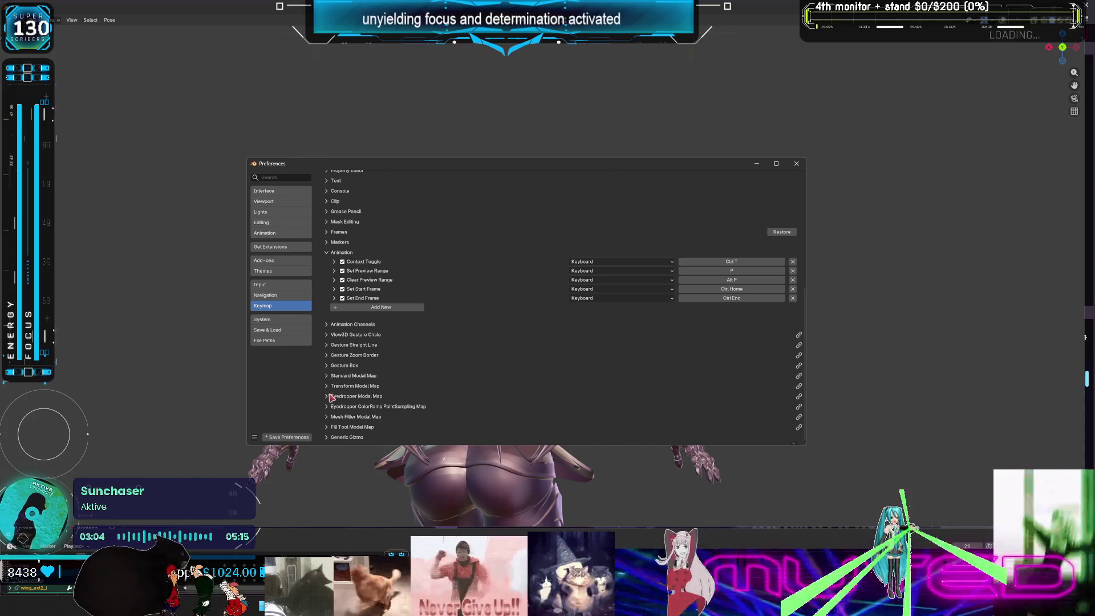
scroll(368, 284, "up", 4)
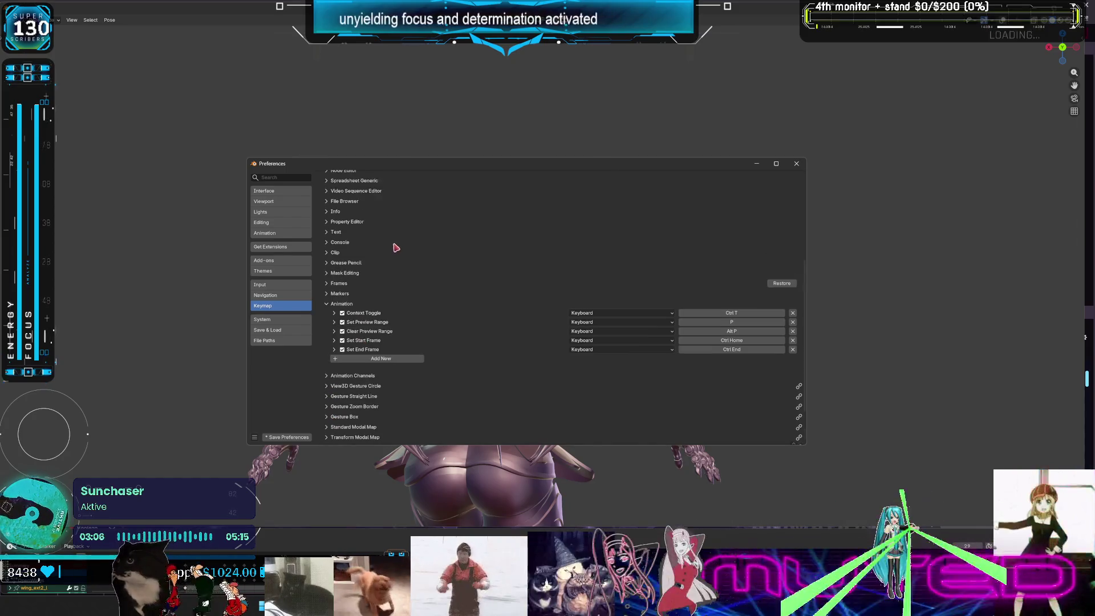
scroll(380, 294, "up", 10)
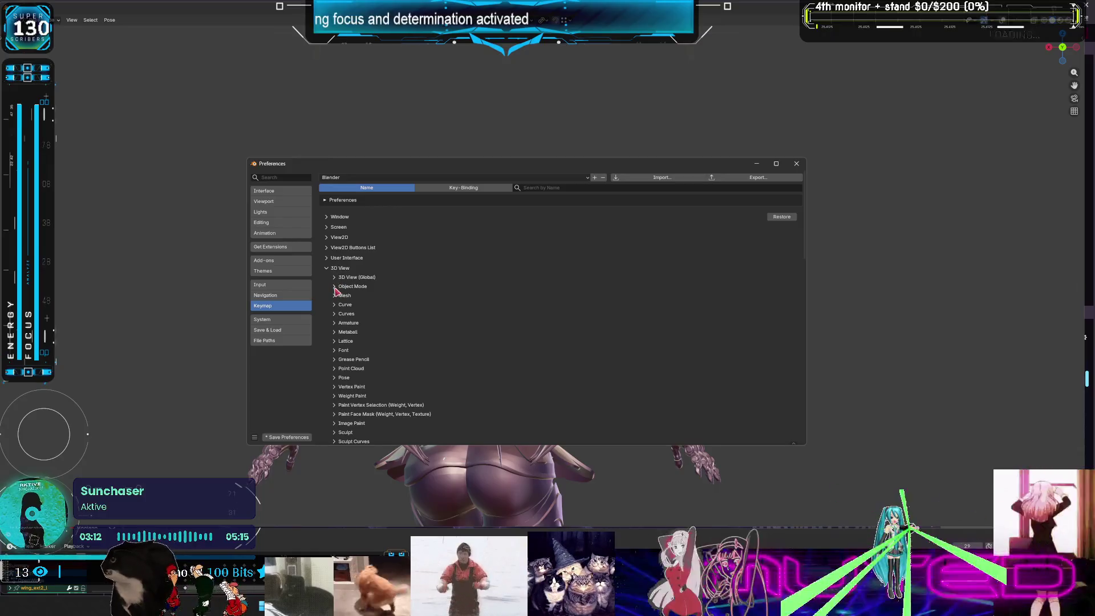
scroll(370, 343, "down", 8)
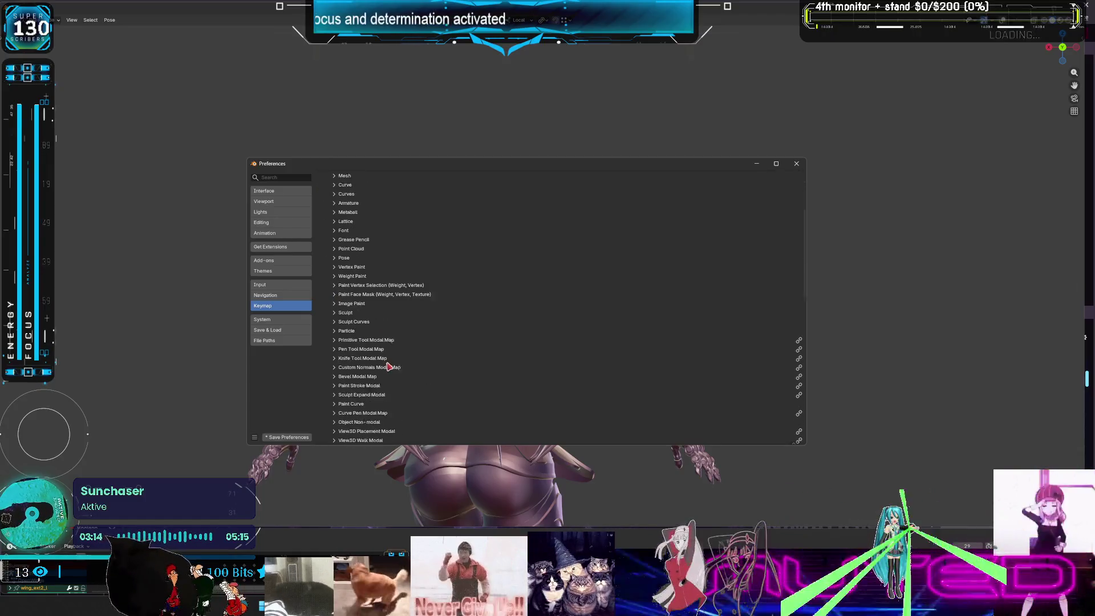
scroll(445, 365, "up", 8)
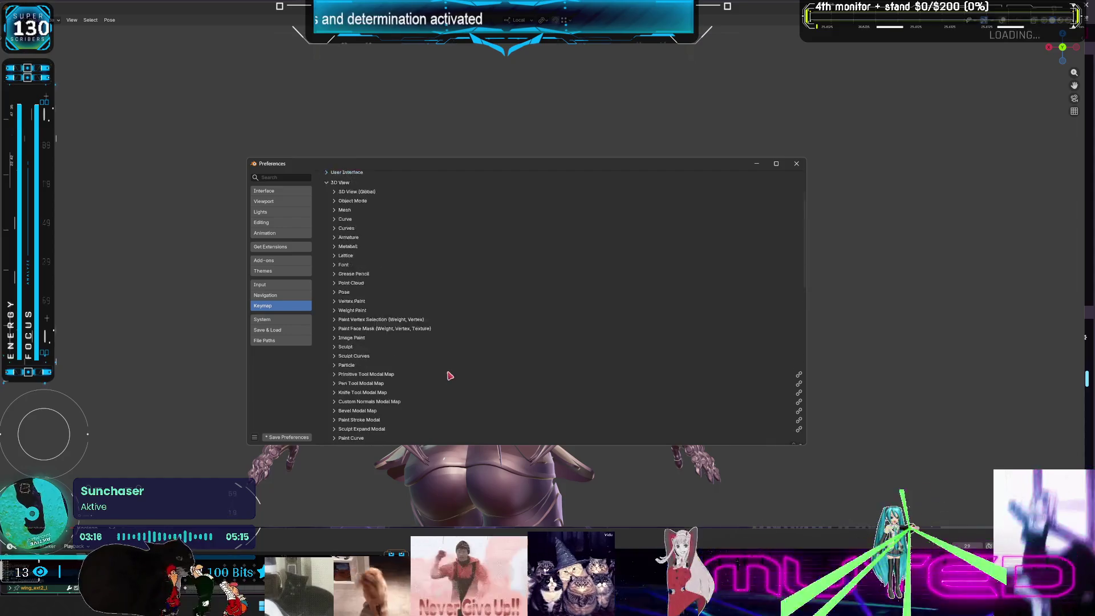
left_click(330, 269)
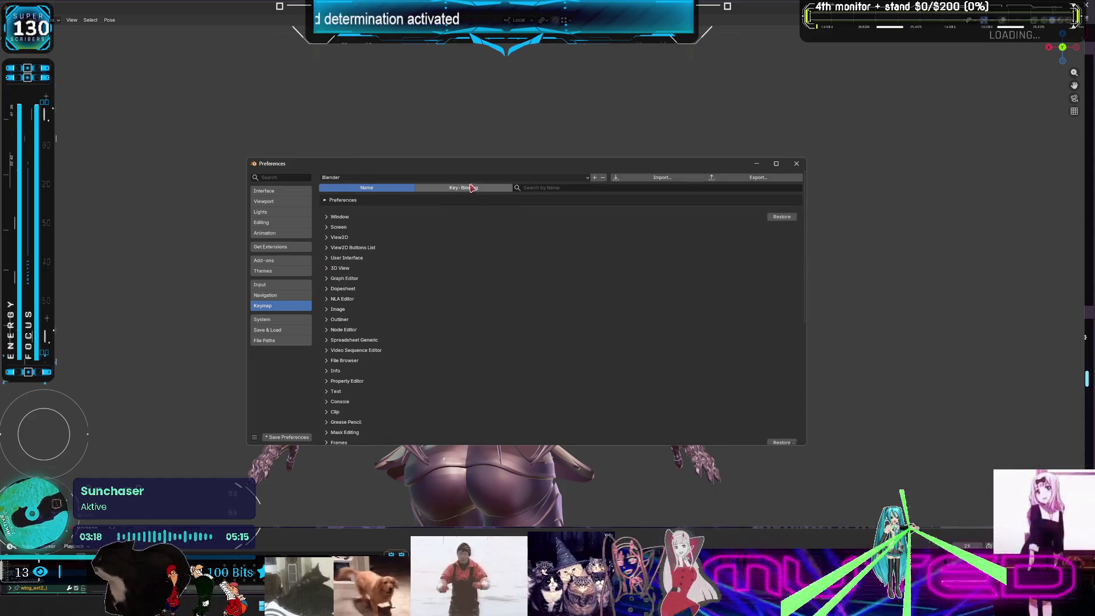
- Filter keymap names by 'time', then close the Preferences window
left_click(566, 187)
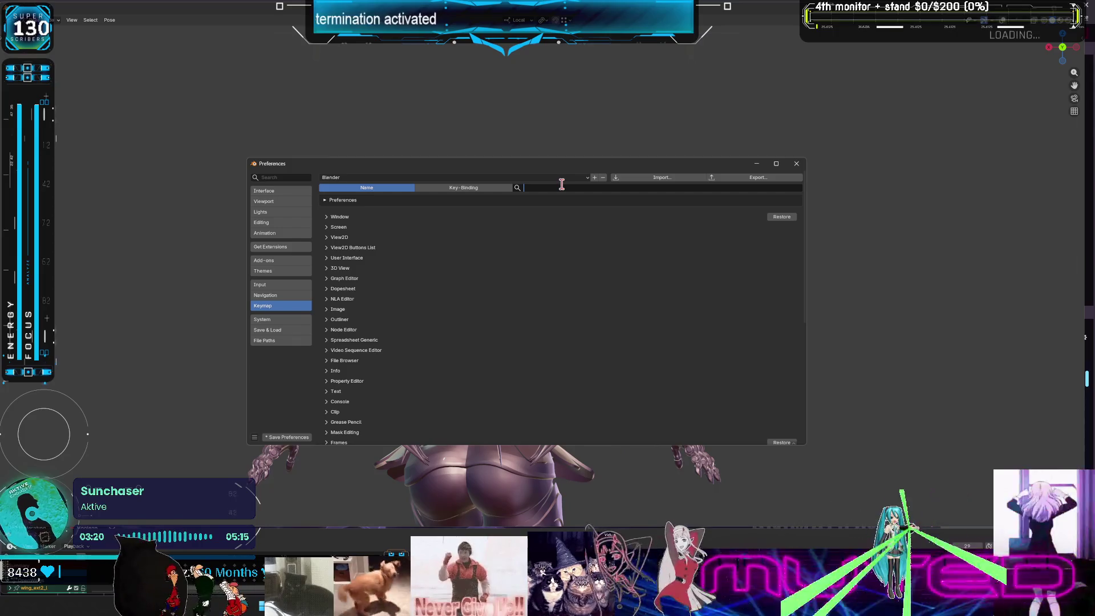
type("time")
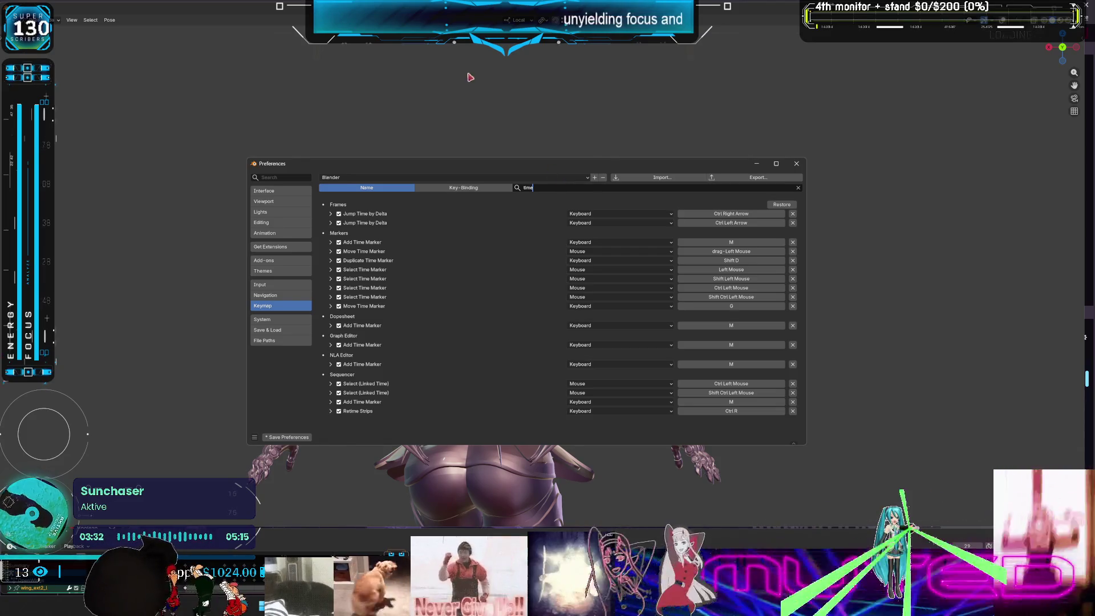
left_click(797, 164)
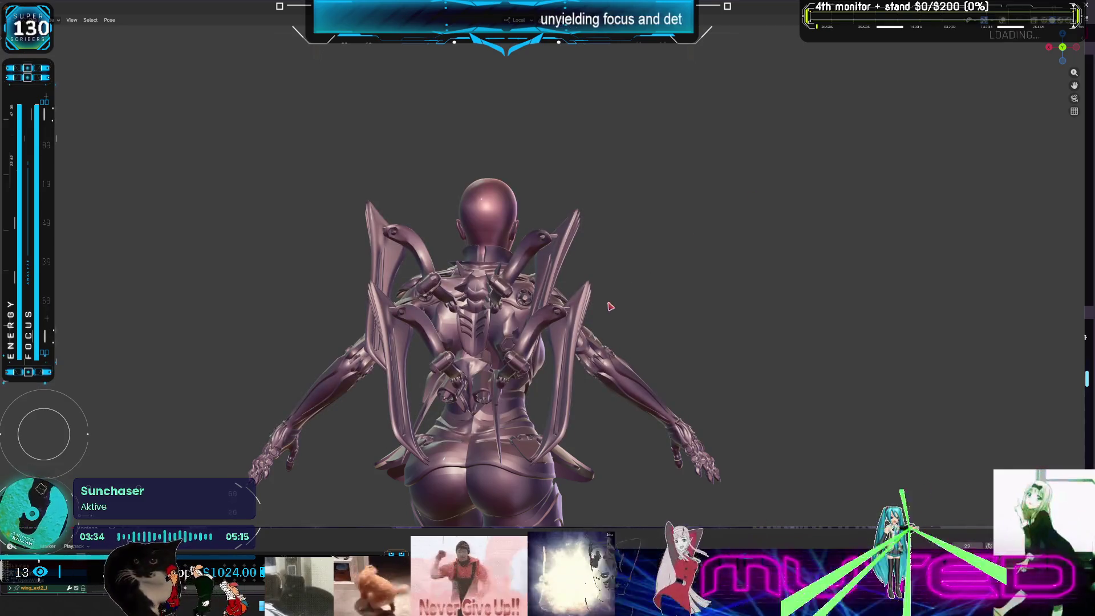
mouse_move(623, 283)
left_mouse_down()
mouse_move(664, 286)
mouse_move(705, 267)
left_mouse_up()
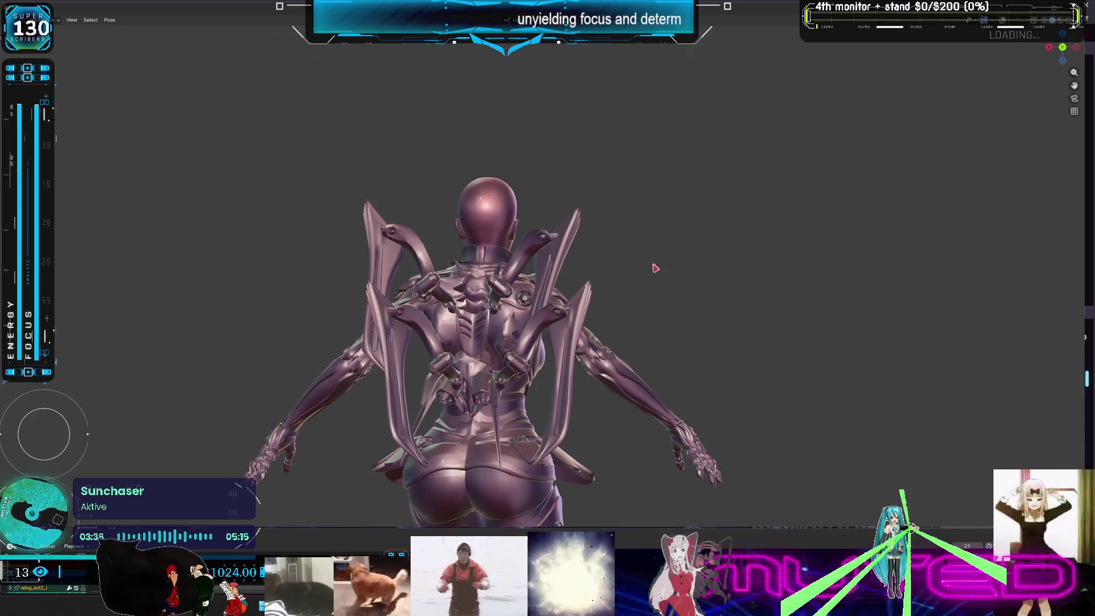
mouse_move(645, 268)
middle_mouse_down()
mouse_move(602, 264)
mouse_move(674, 260)
mouse_move(564, 271)
mouse_move(675, 273)
mouse_move(511, 277)
mouse_move(631, 279)
middle_mouse_up()
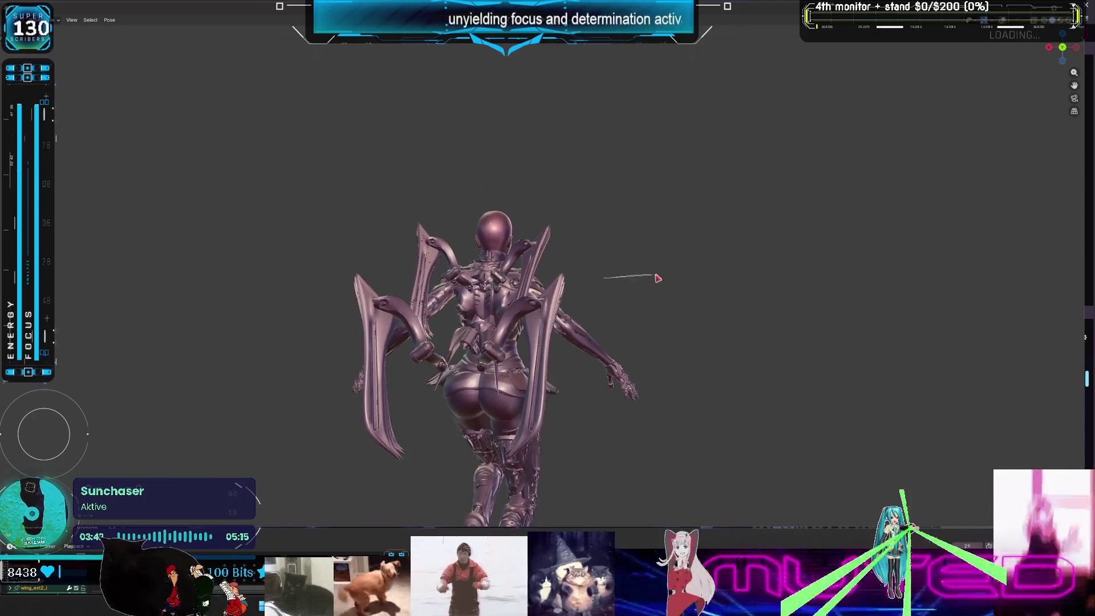
mouse_move(723, 272)
left_mouse_down()
mouse_move(654, 279)
mouse_move(733, 277)
left_mouse_up()
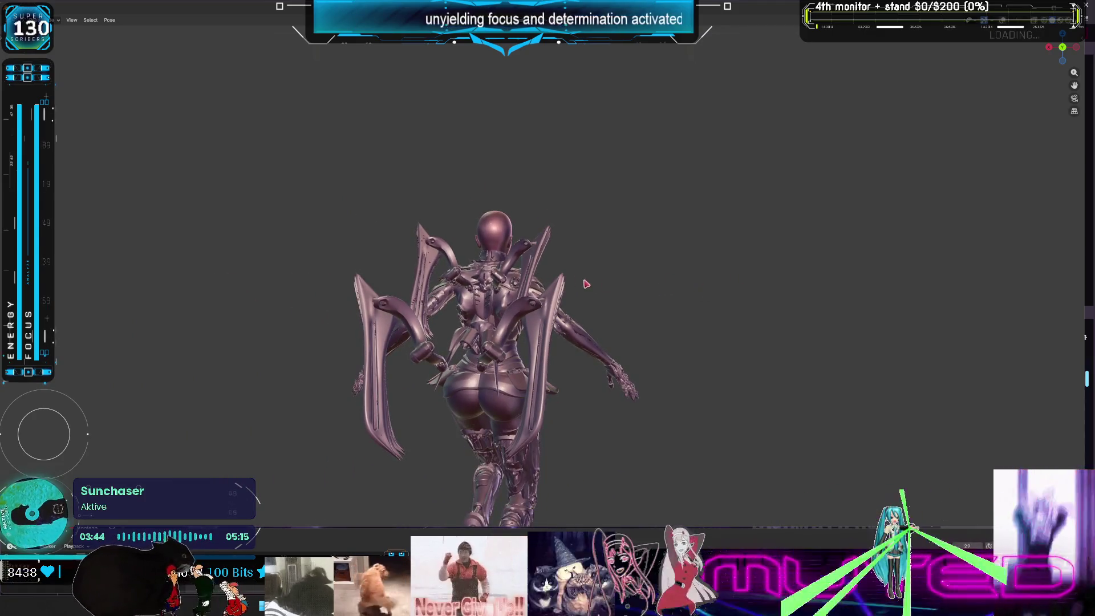
left_click_drag(608, 286, 617, 284)
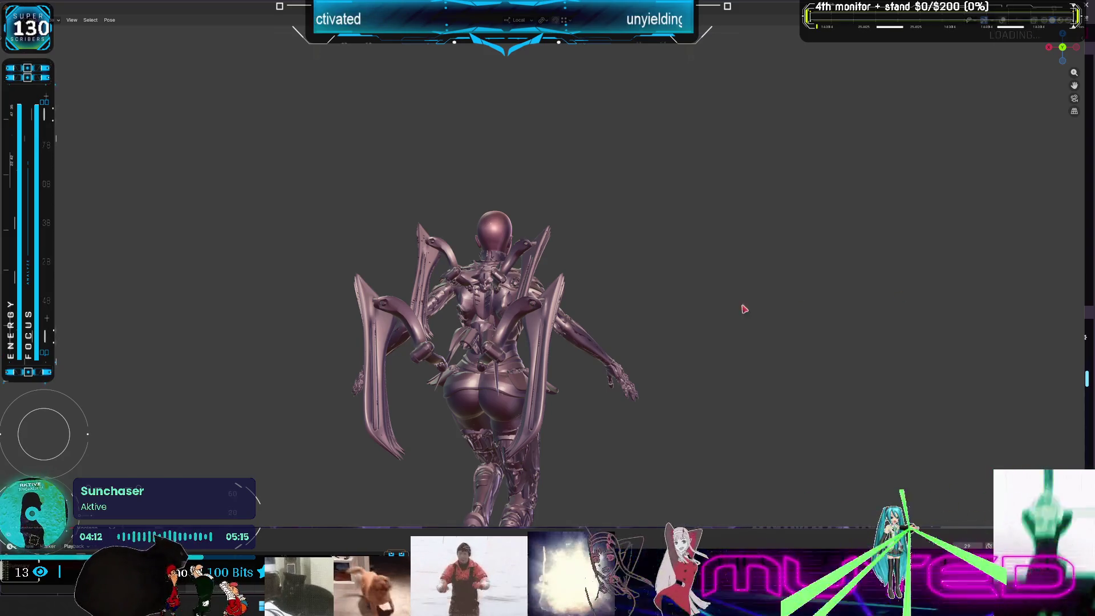
middle_click_drag(576, 369, 582, 332)
- Inspect the wing pose from side and back views, then clear rotations with Alt+R
key("KP_3")
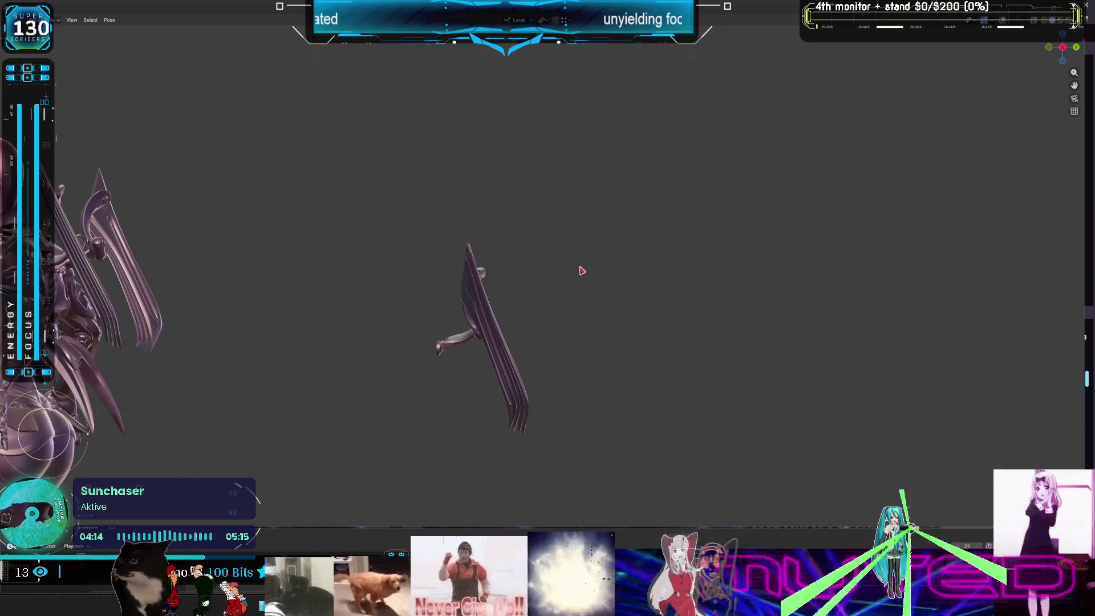
key("ctrl+KP_1")
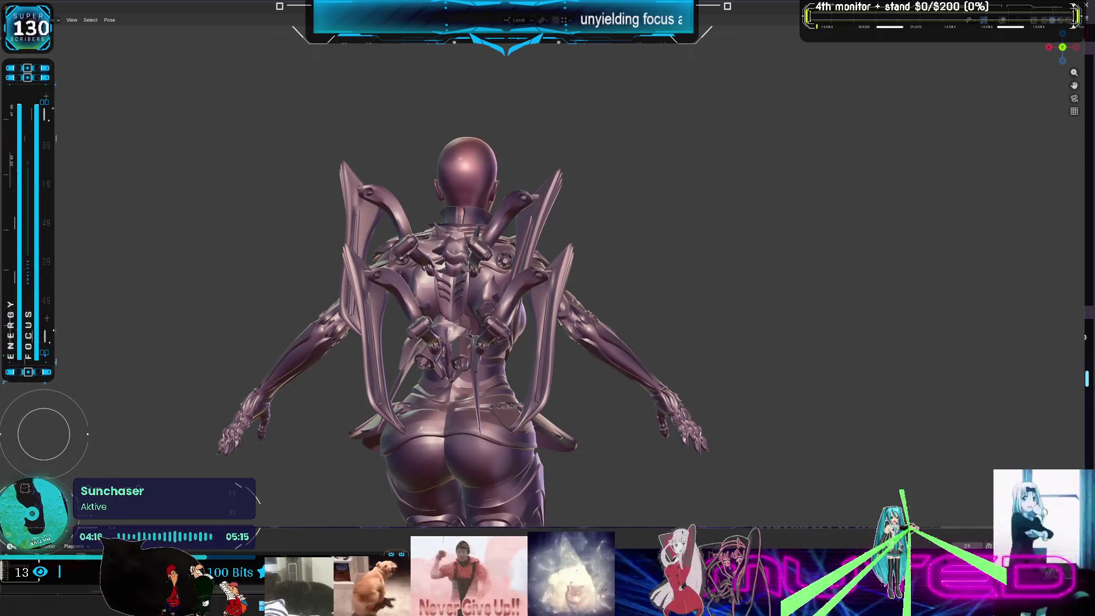
middle_click_drag(581, 283, 639, 279)
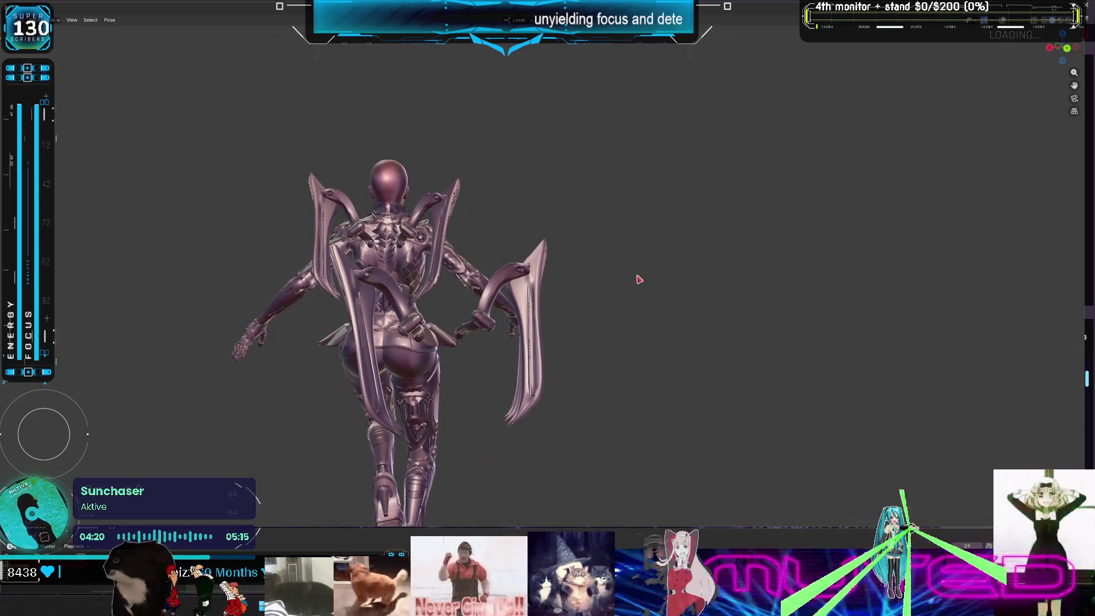
key("ctrl+KP_1")
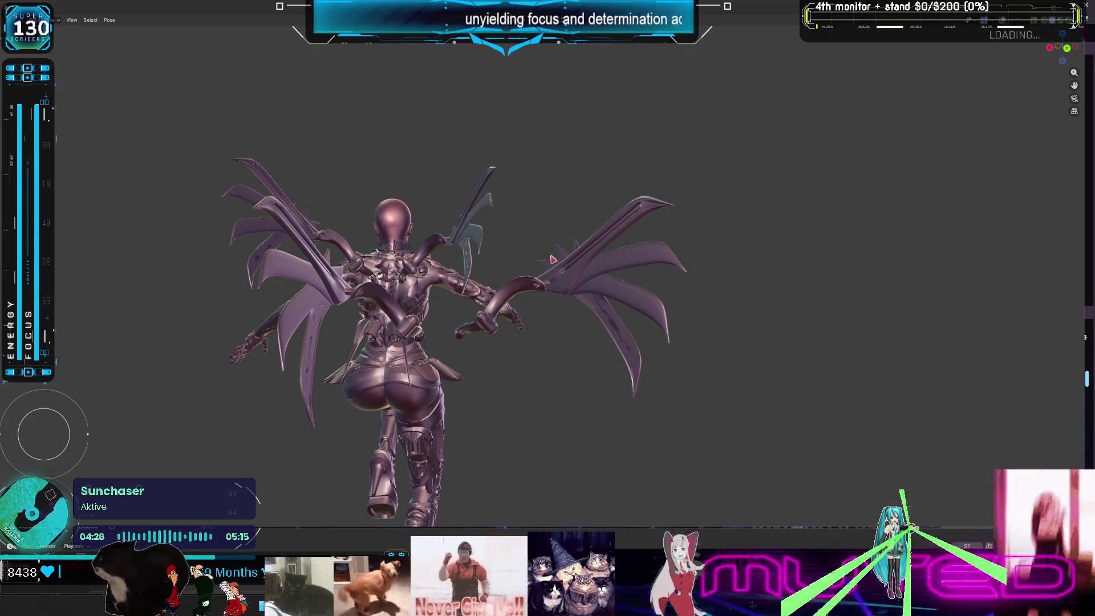
key("alt+r")
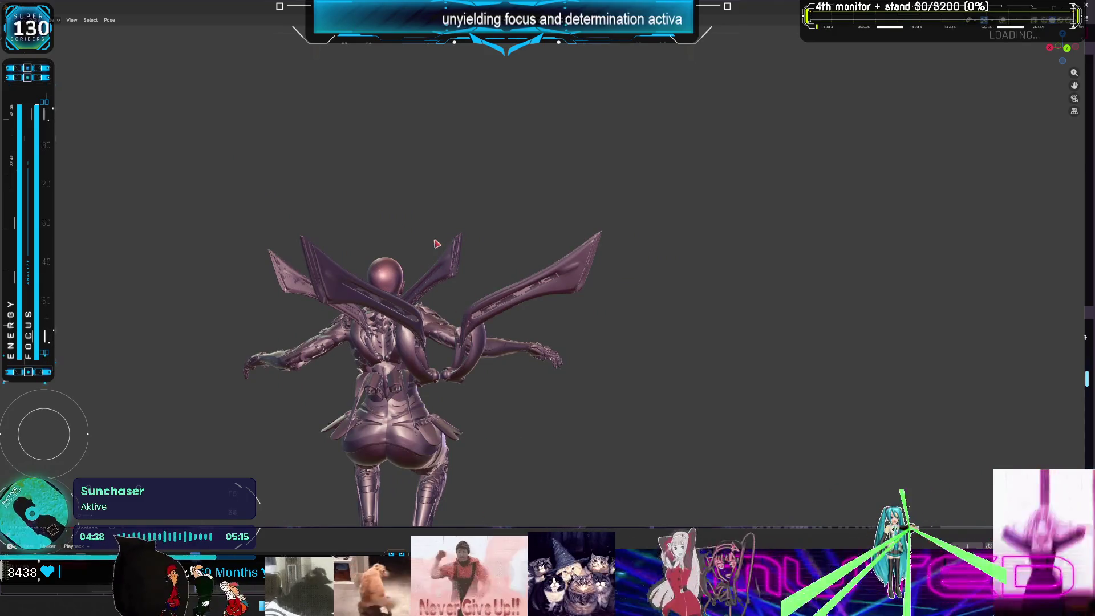
mouse_move(365, 228)
middle_mouse_down()
mouse_move(548, 45)
mouse_move(490, 171)
middle_mouse_up()
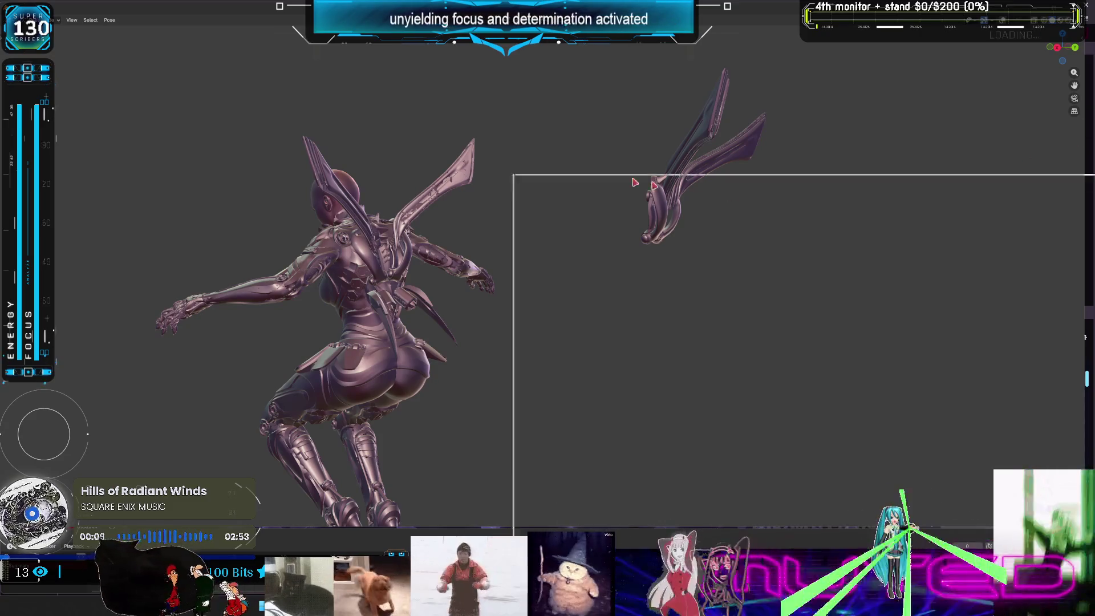
- Switch to the Graph Editor and open Preferences on the Get Extensions page
key("shift+F6")
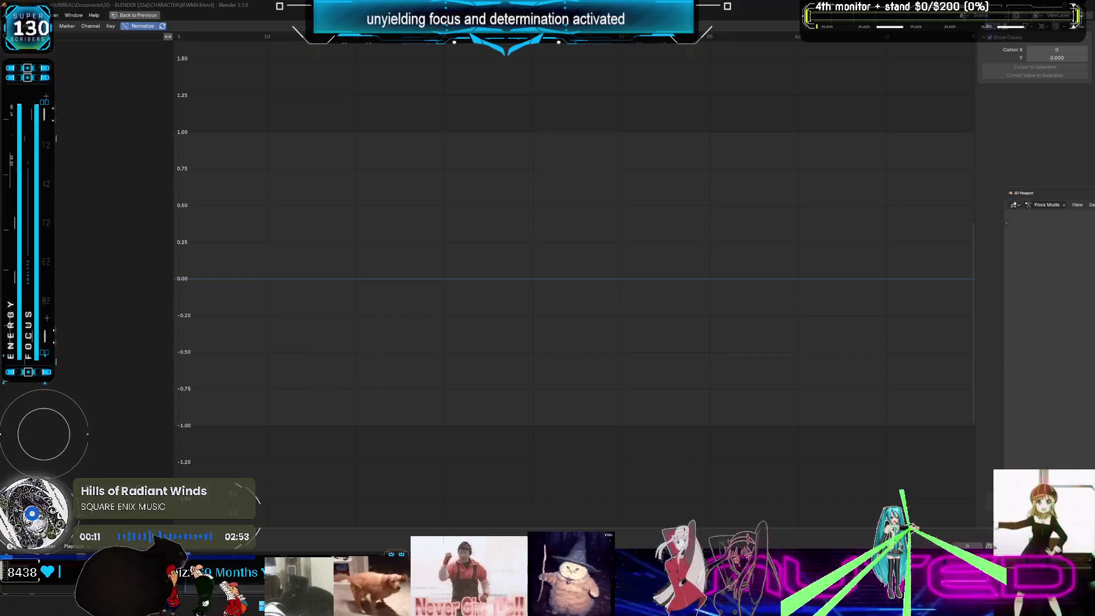
left_click(31, 15)
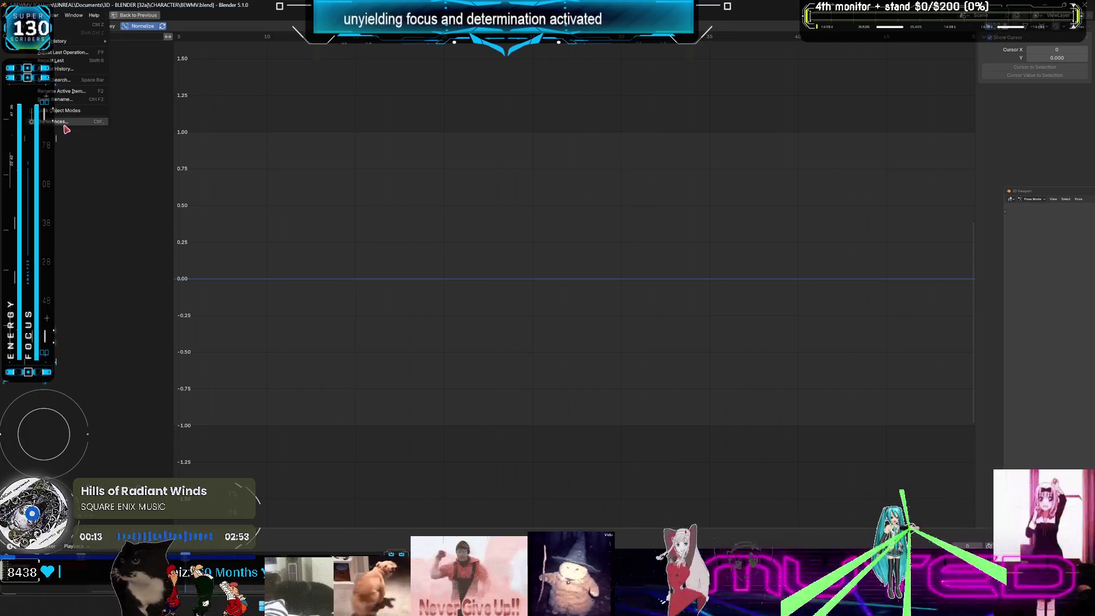
left_click(69, 122)
left_click(284, 90)
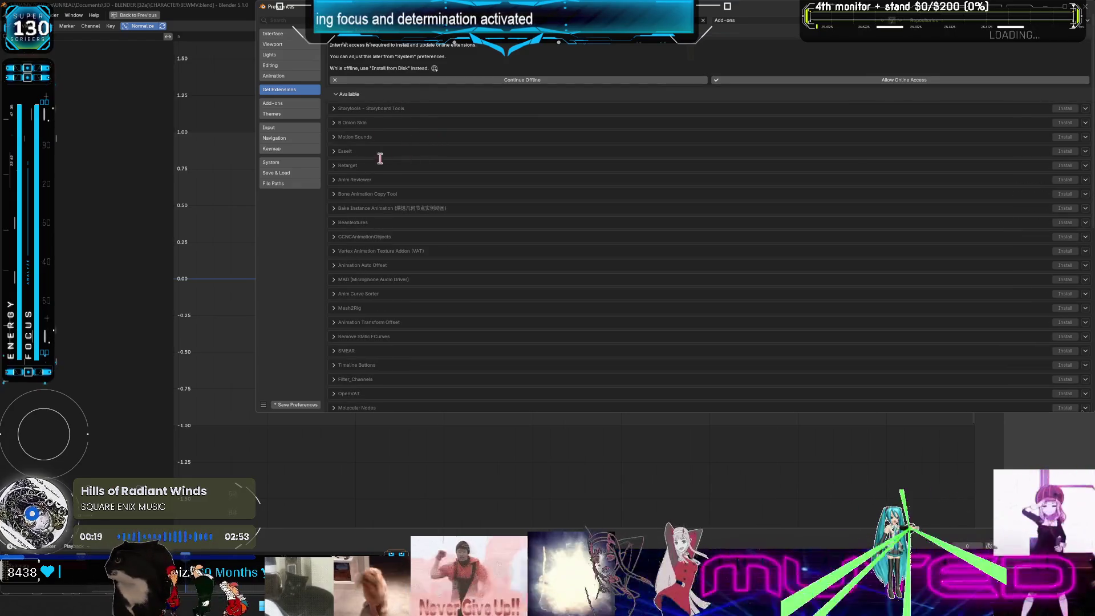
- Review B Onion Skin's details, allow online access, and install B Onion Skin
left_click(335, 123)
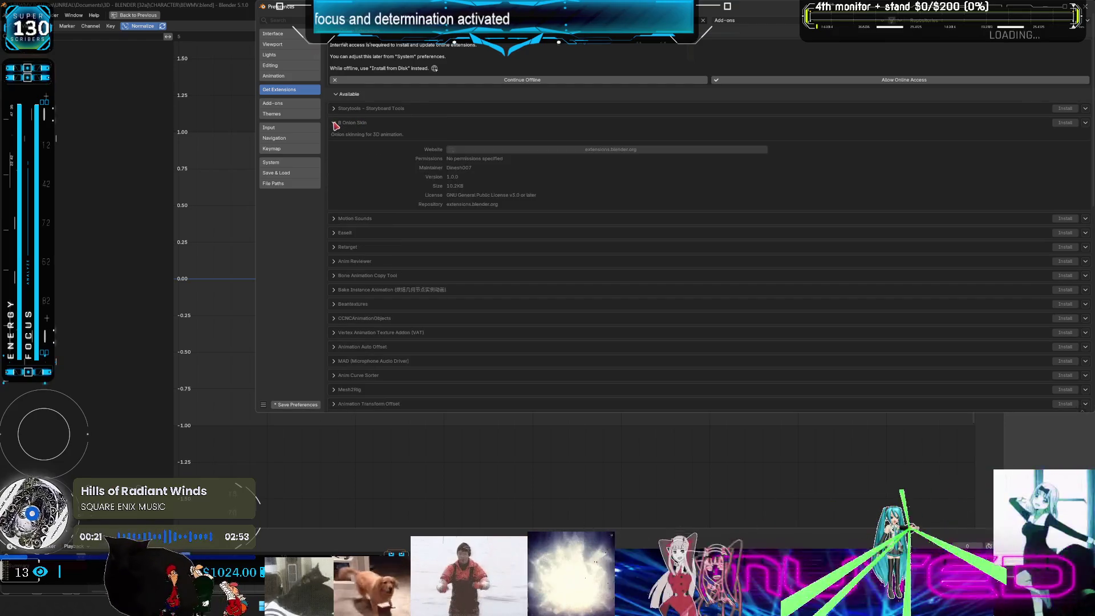
left_click(335, 123)
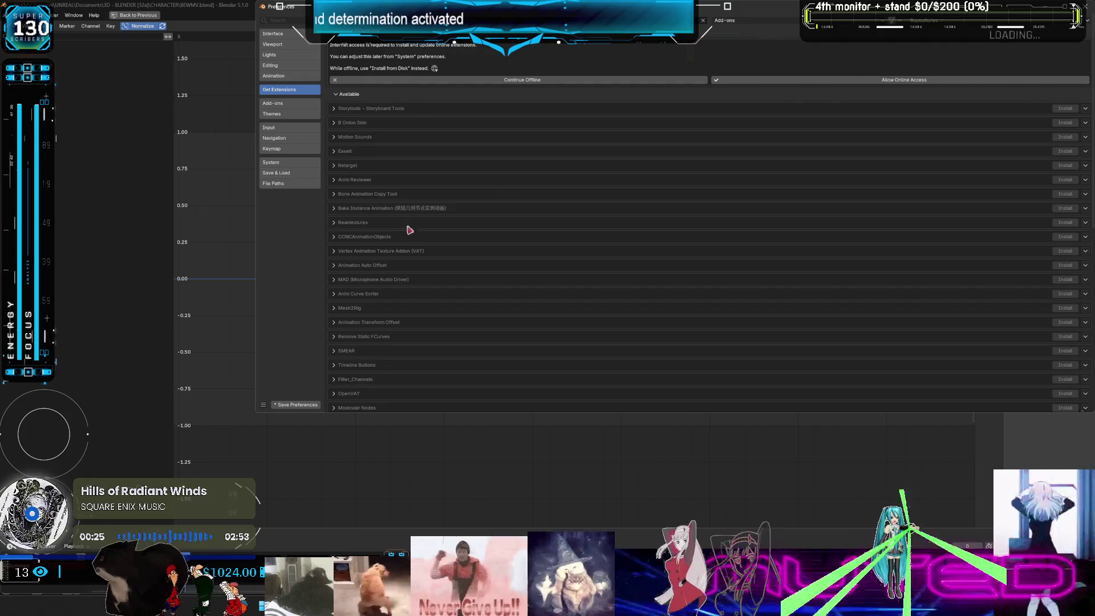
scroll(425, 259, "down", 10)
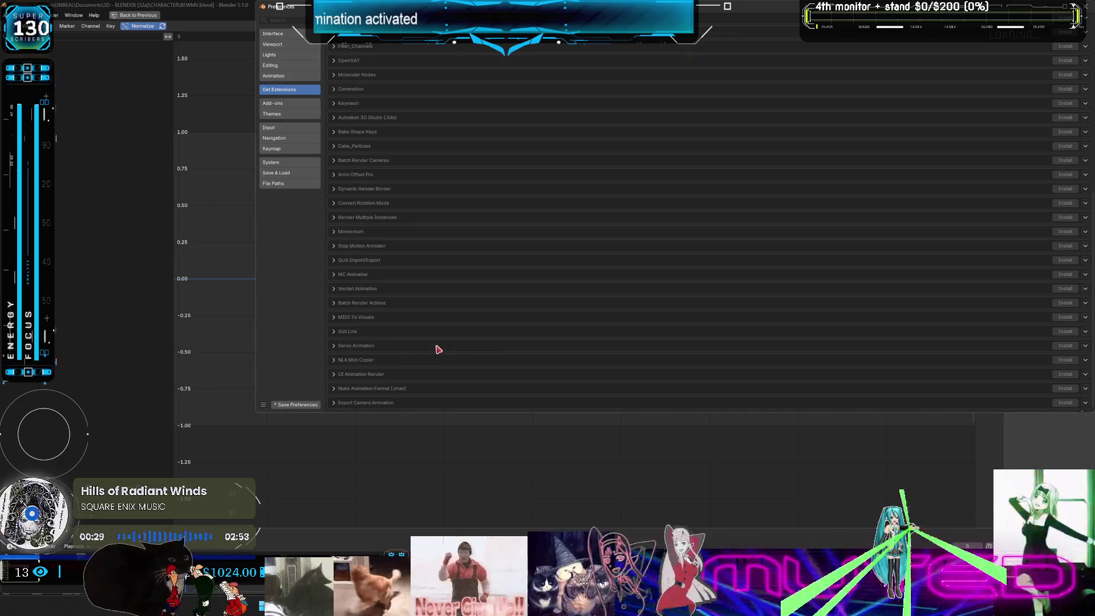
scroll(436, 339, "up", 3)
scroll(415, 308, "up", 8)
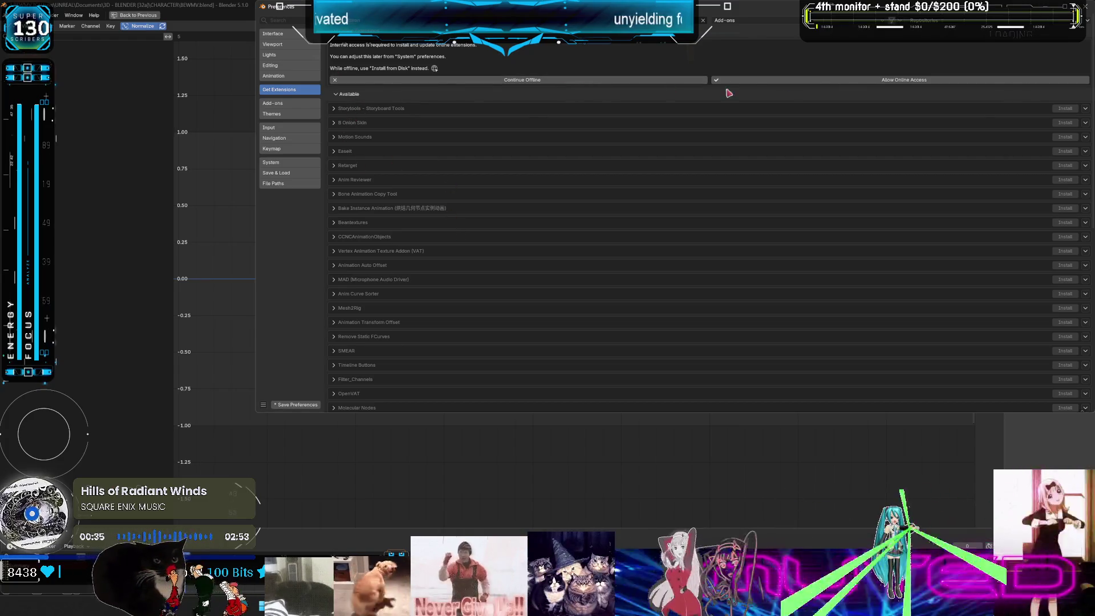
left_click(886, 83)
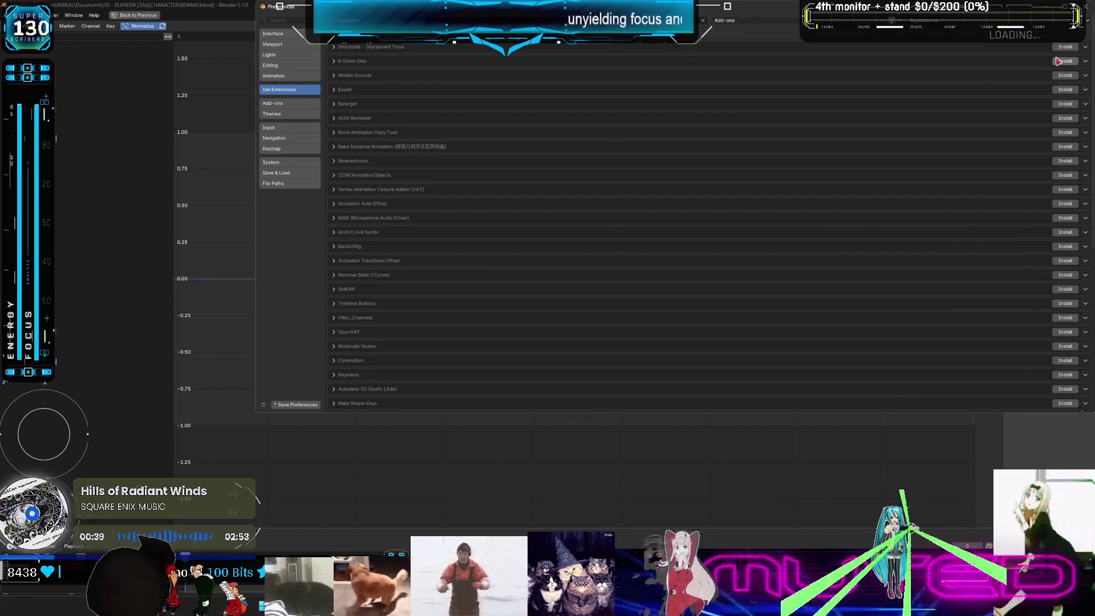
left_click(1065, 61)
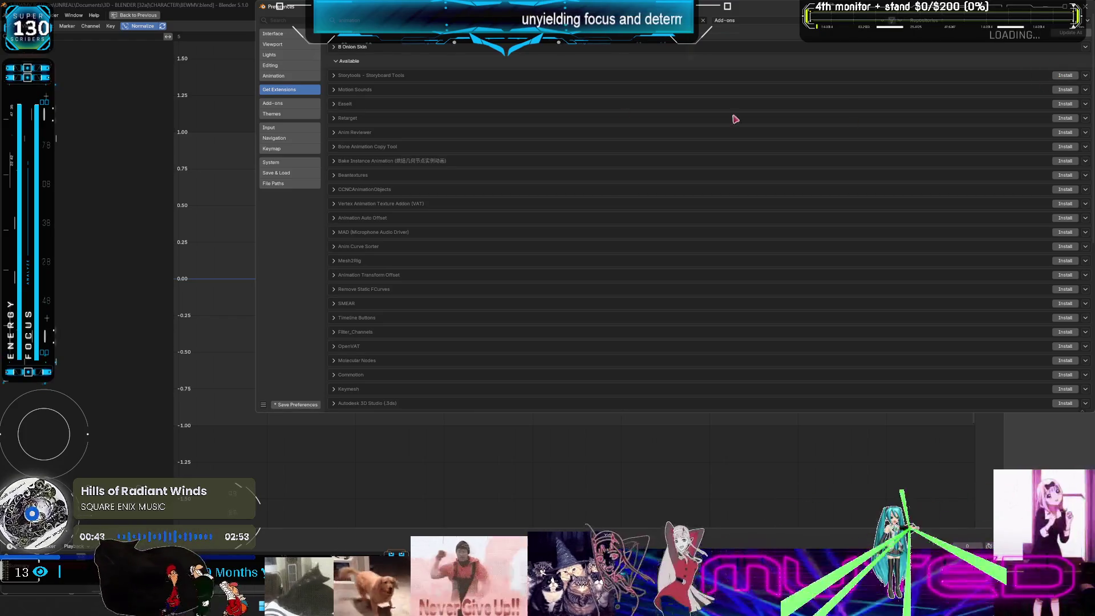
- Install the Anim Reviewer extension and scroll further down the list
left_click(340, 134)
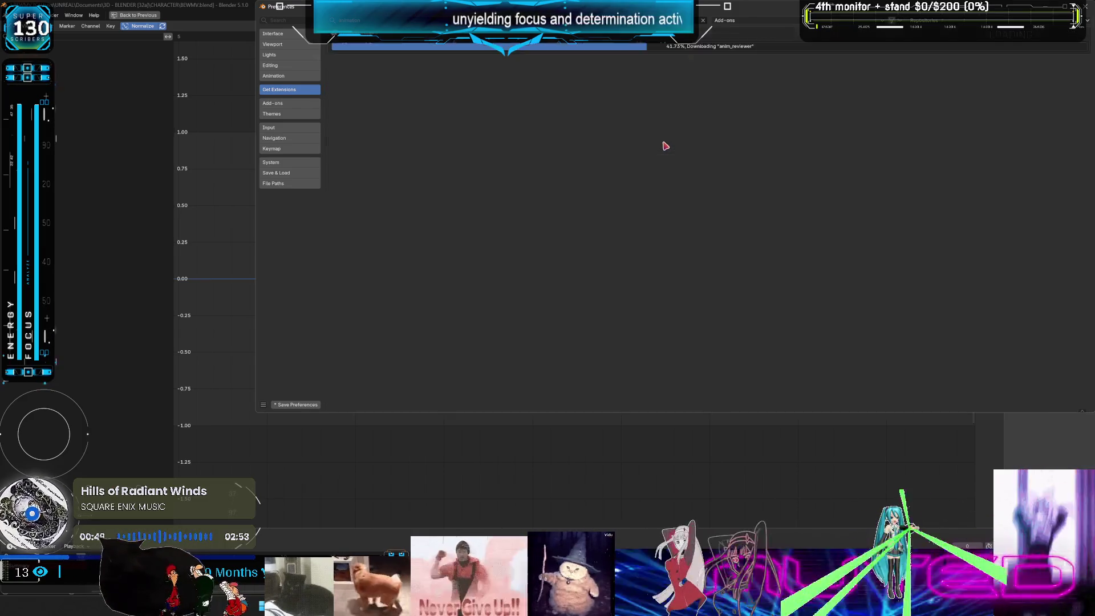
scroll(388, 157, "down", 5)
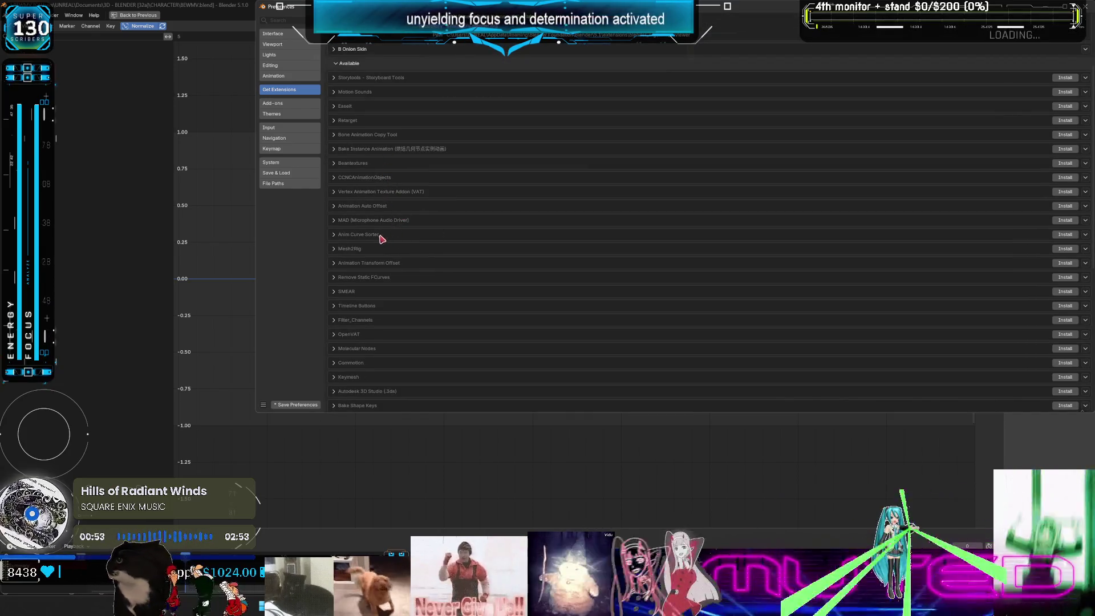
scroll(406, 245, "down", 1)
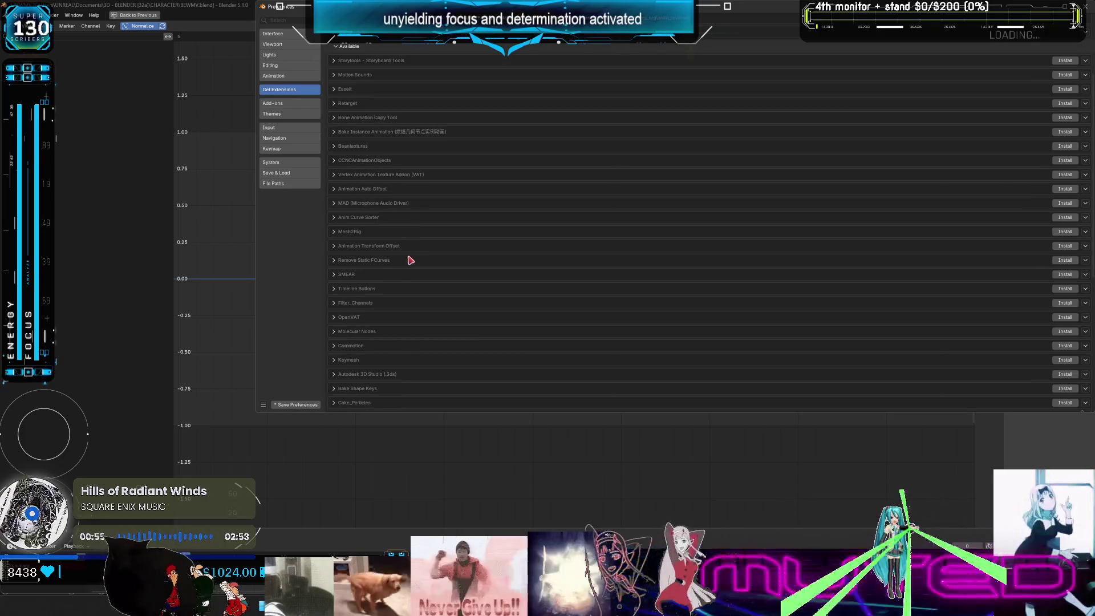
- Install the Timeline Buttons extension after previewing Animation Transform Offset, then close Preferences
left_click(333, 246)
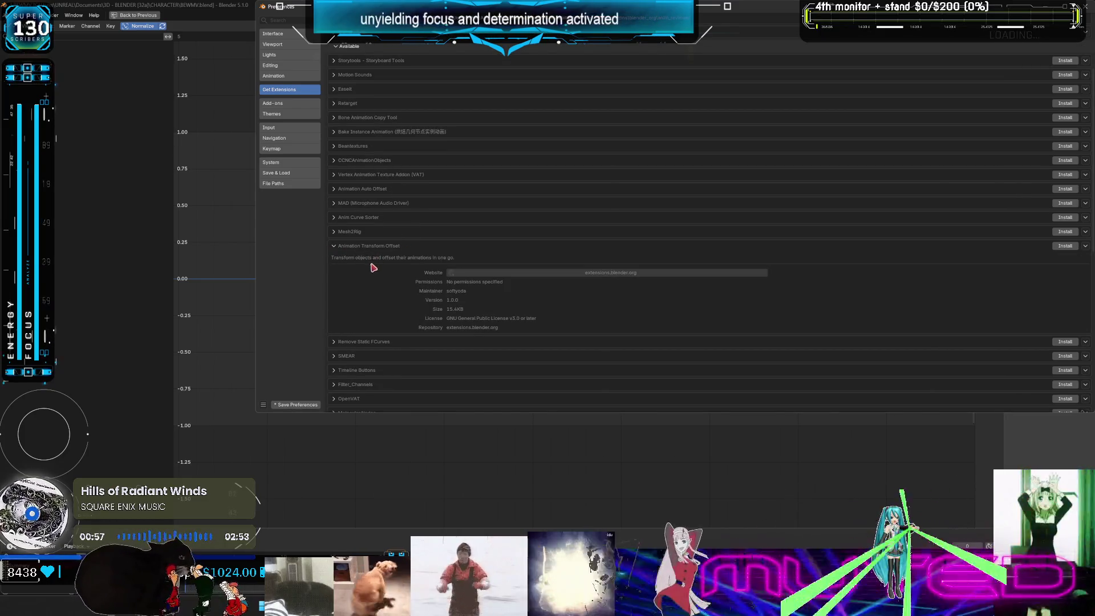
left_click(337, 250)
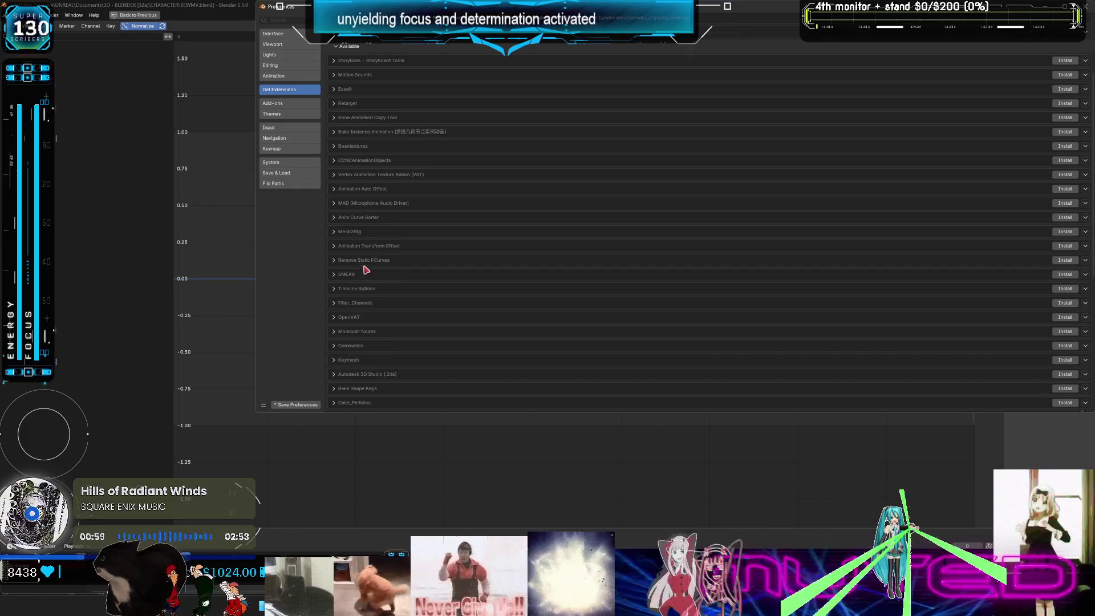
left_click(333, 290)
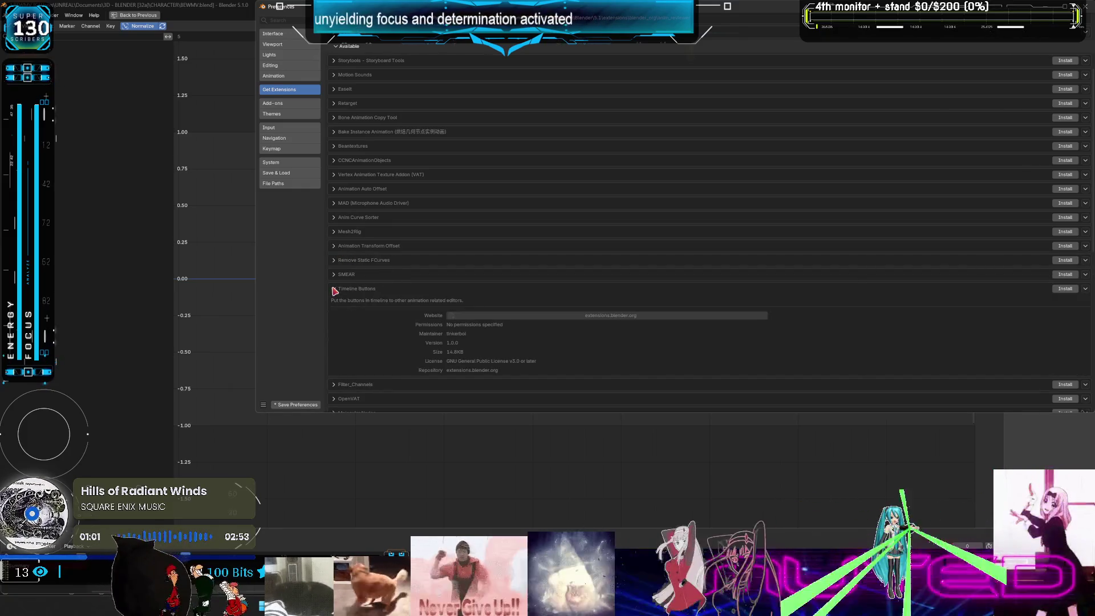
left_click(1065, 289)
scroll(371, 281, "down", 15)
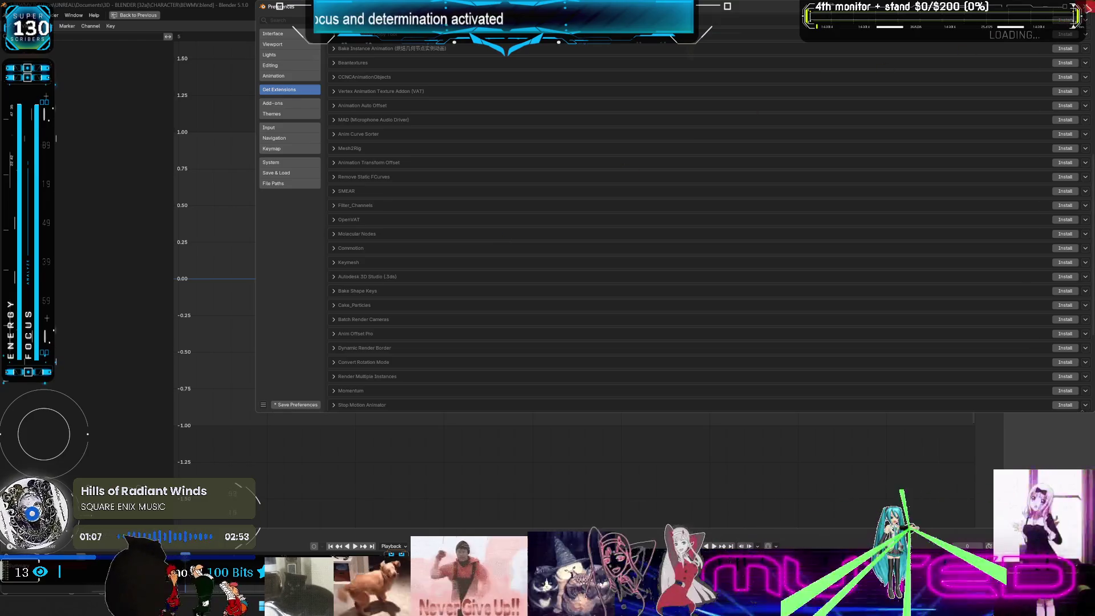
left_click(1087, 6)
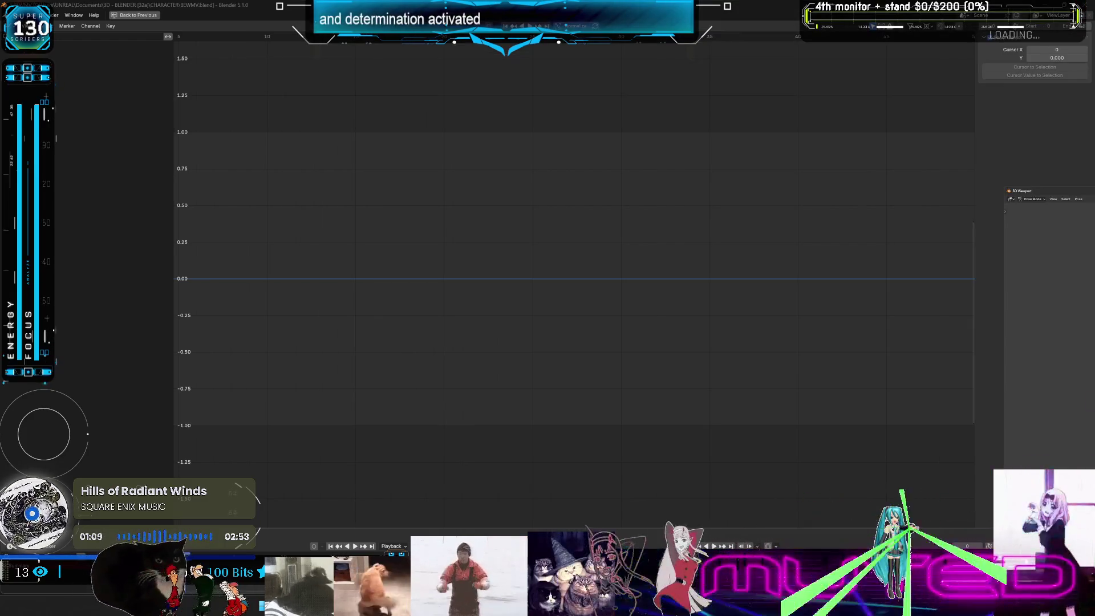
- Maximize the 3D Viewport to watch the winged character animate, then restore the normal layout
double_click(1039, 190)
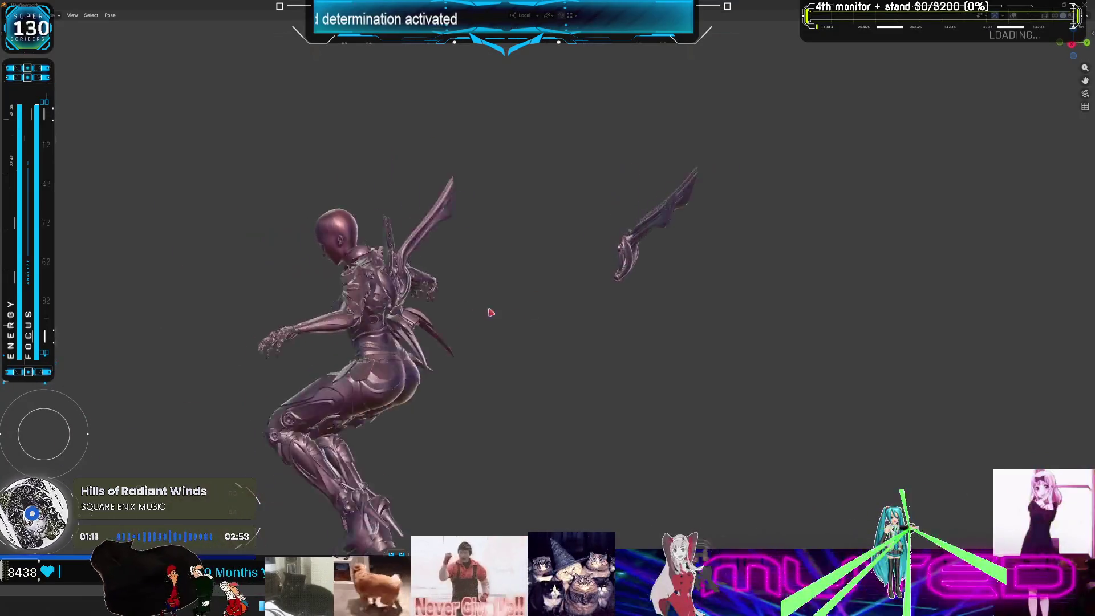
key("ctrl+z")
key("ctrl+shift+z")
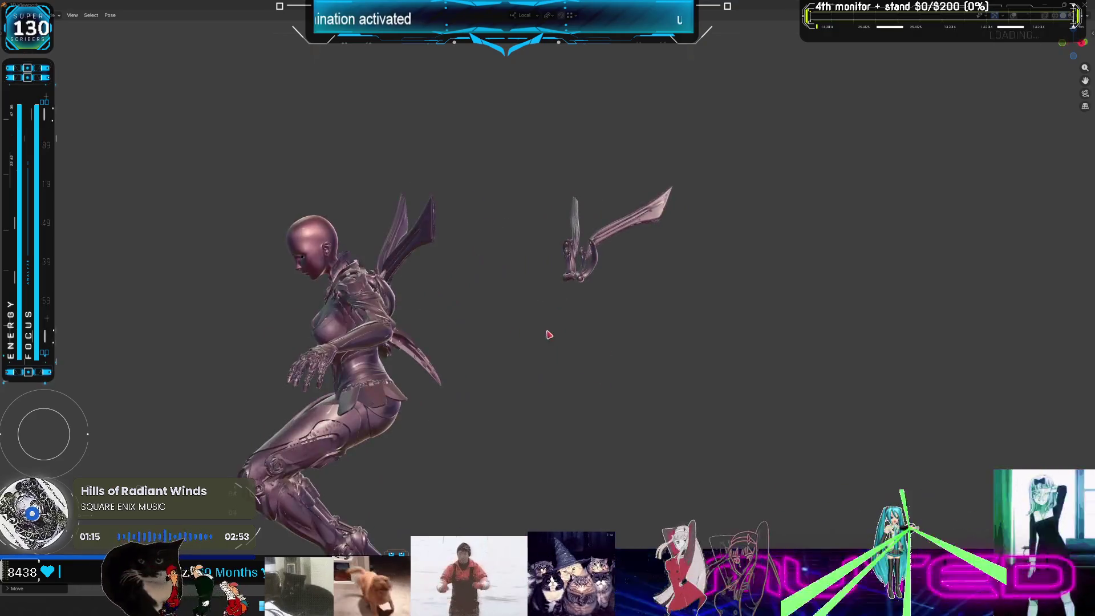
scroll(513, 340, "down", 3)
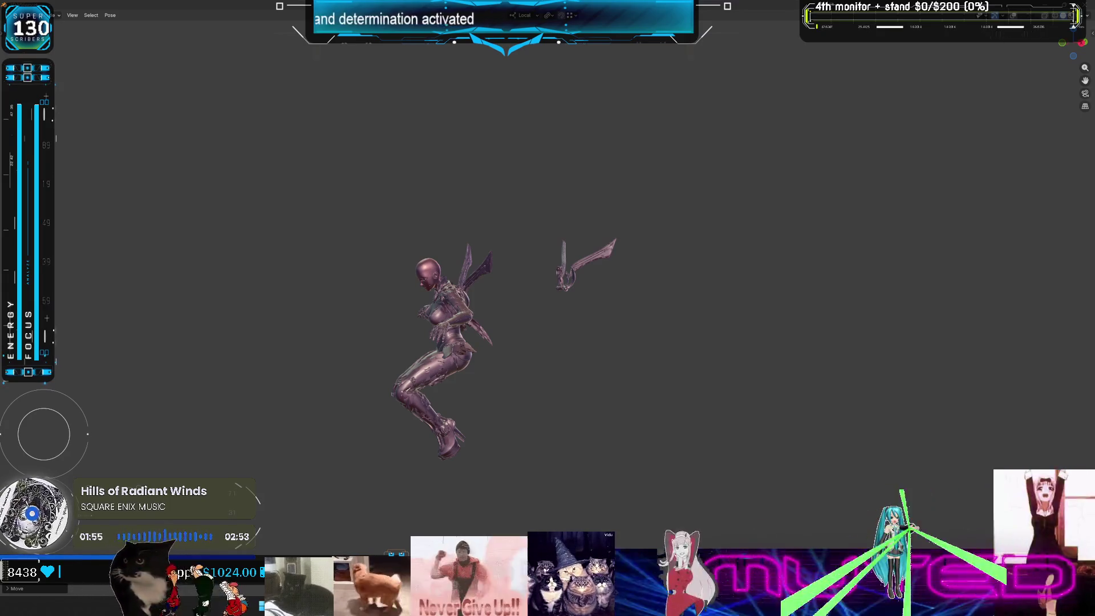
key("ctrl+alt+space")
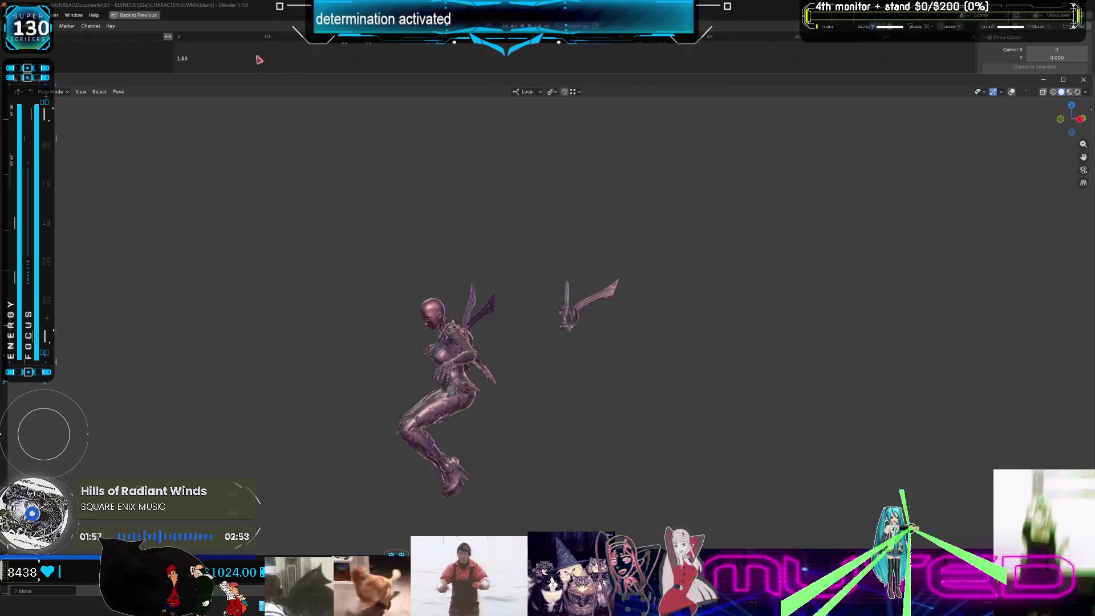
- Search Get Extensions for 'grease pencil' and update Grease Pencil Tools and Grease Pencil to Curves, then close Preferences
left_click(35, 15)
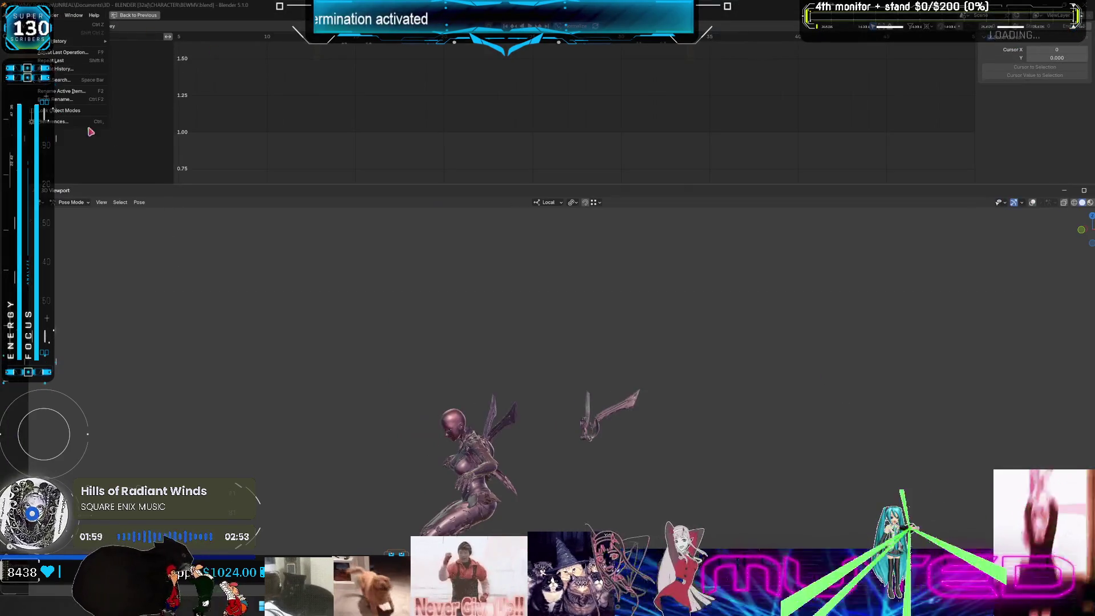
left_click(69, 126)
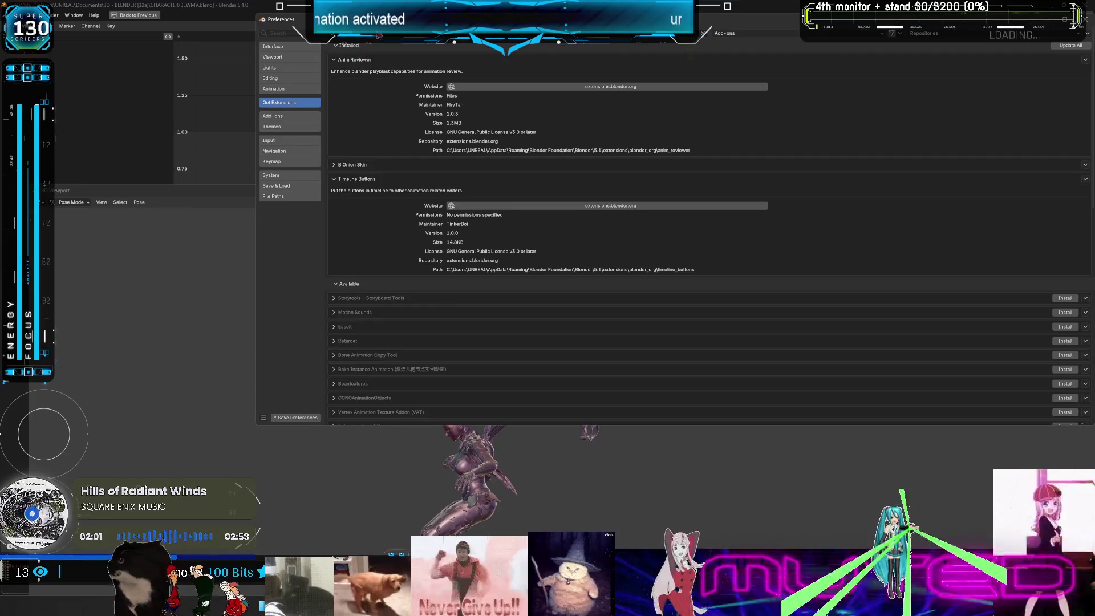
type("grease pencil")
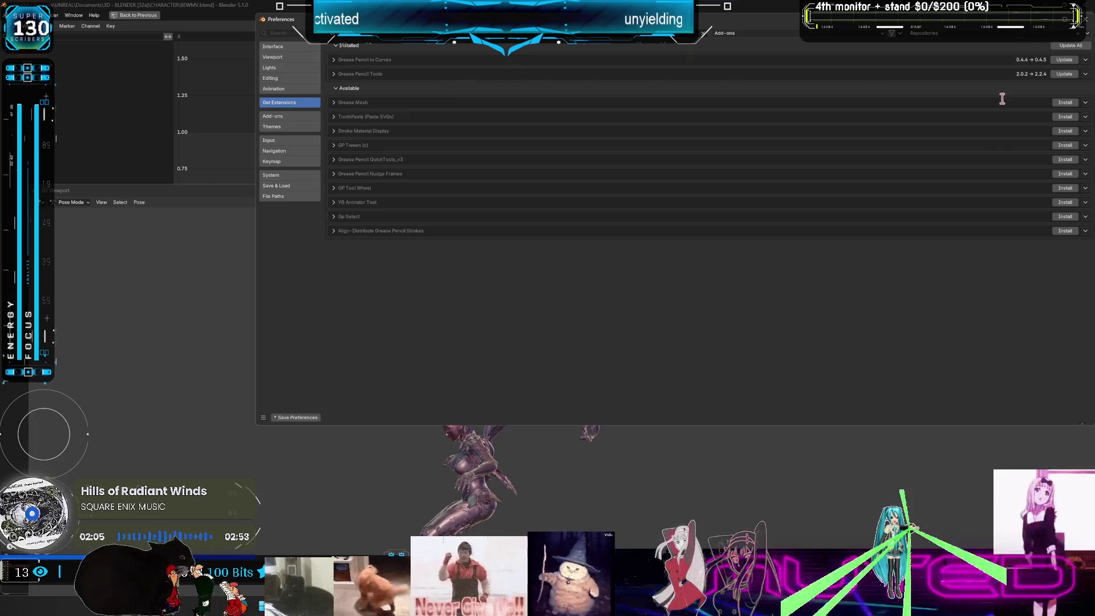
left_click(1065, 75)
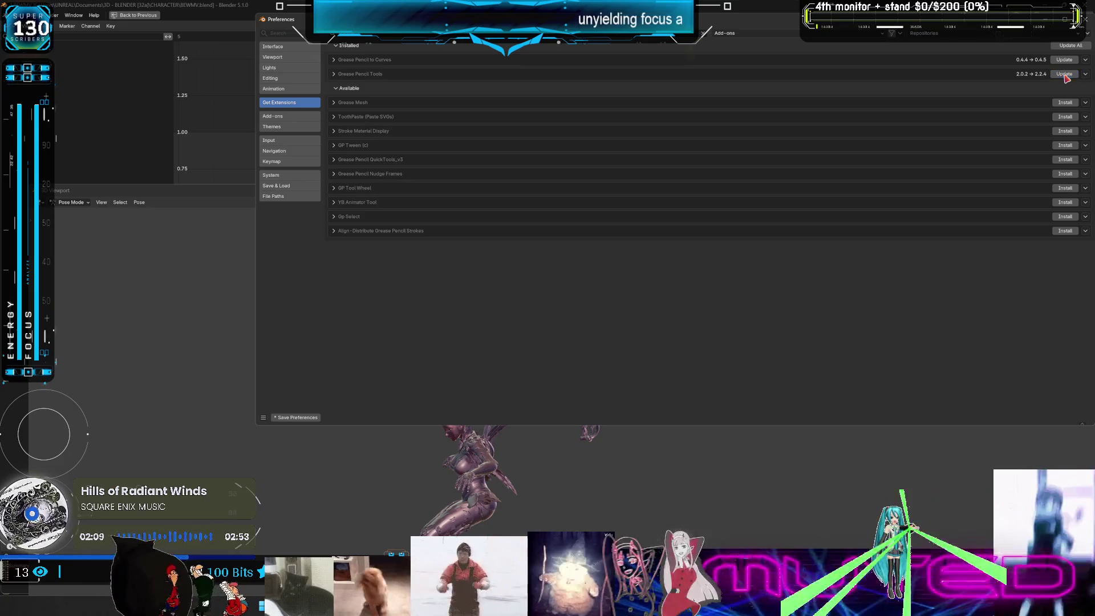
left_click(1065, 60)
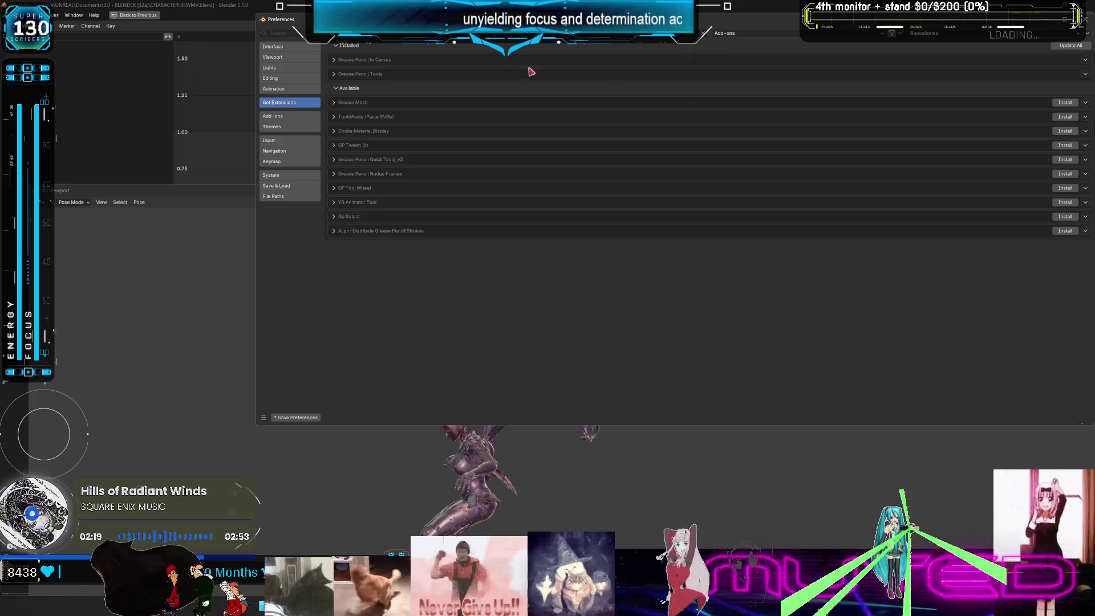
left_click(1081, 19)
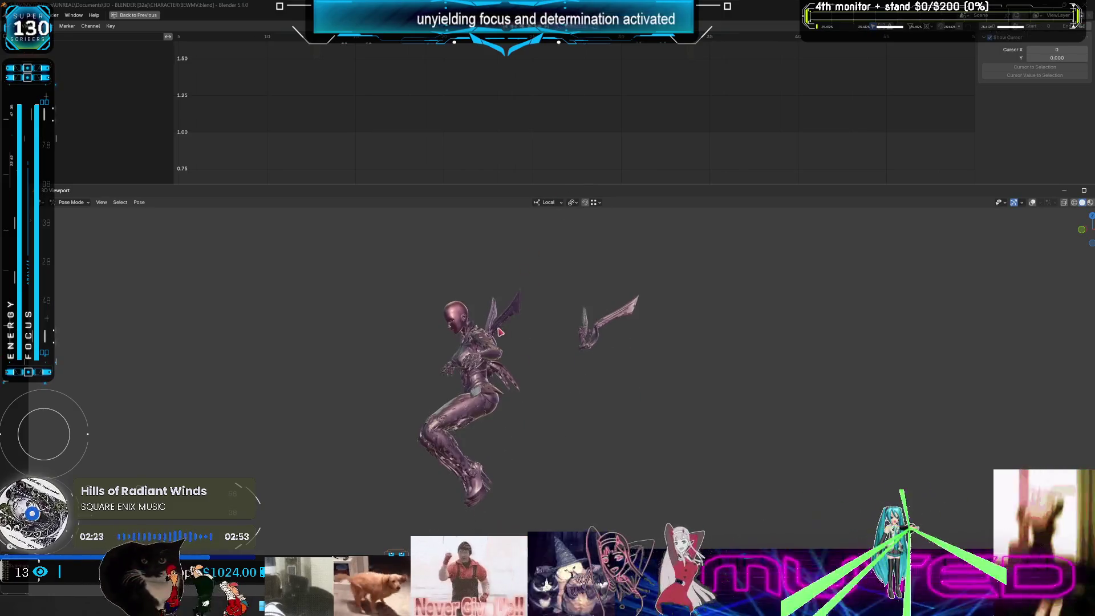
- Cancel an accidental move, then open Preferences on the Add-ons page, then the Keymap page
key("g")
key("Escape")
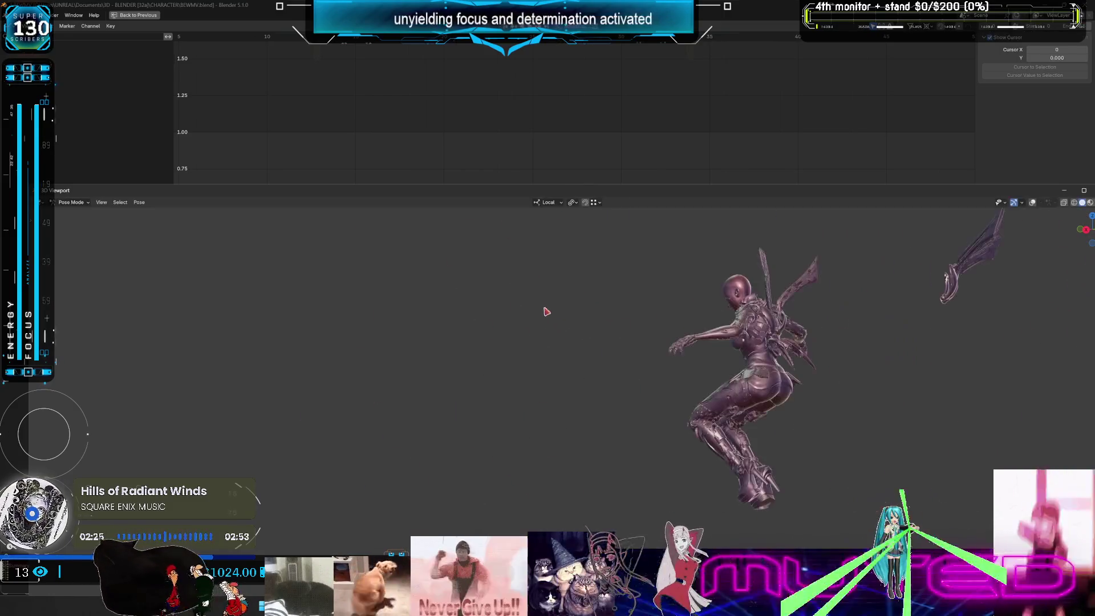
left_click(35, 16)
left_click(61, 121)
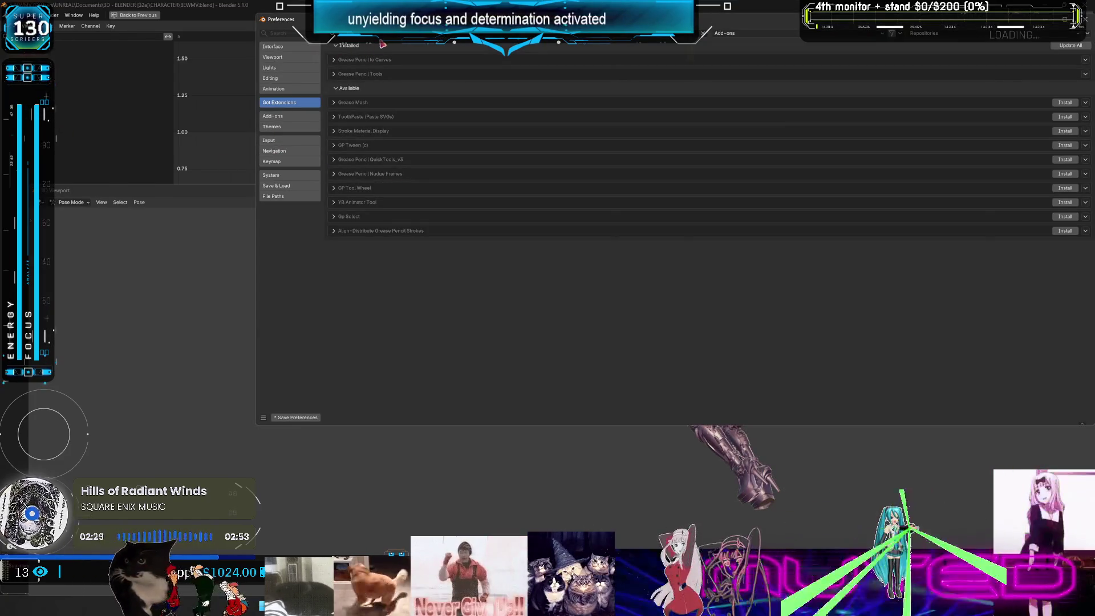
left_click(295, 116)
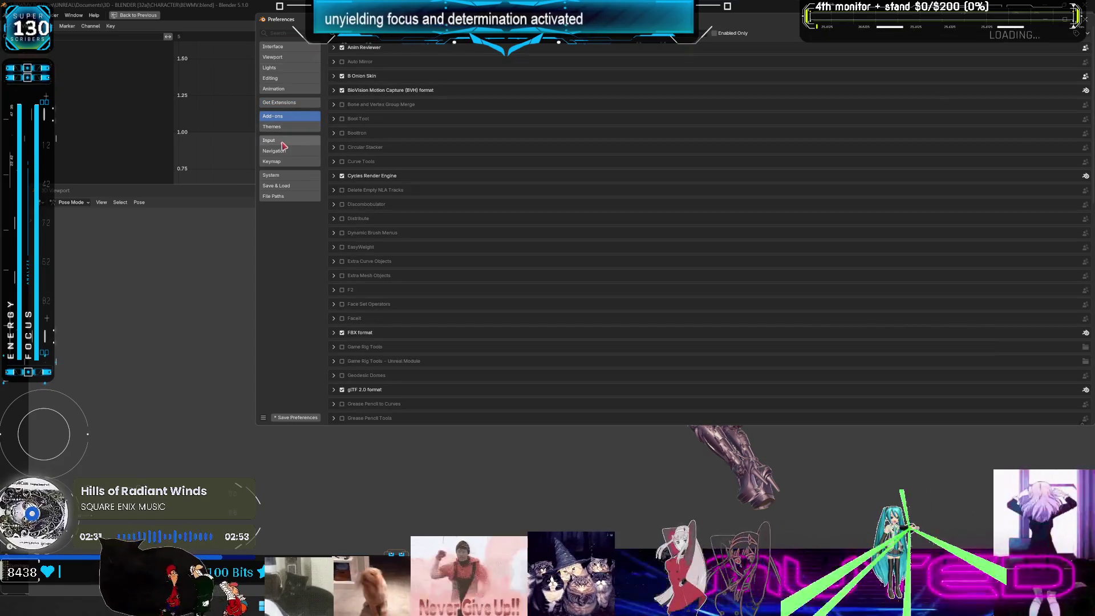
left_click(282, 163)
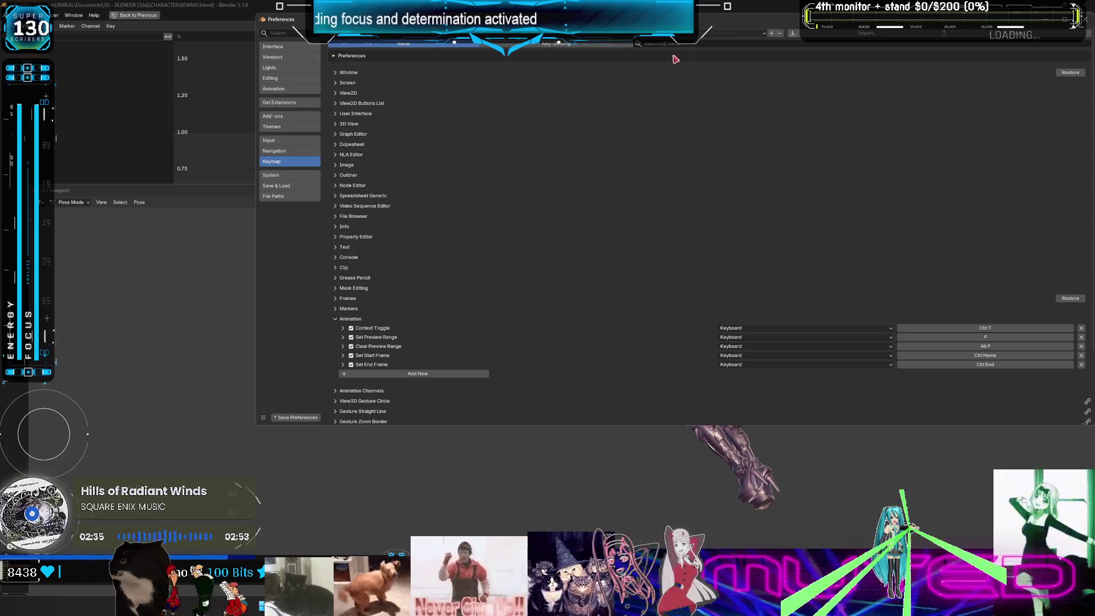
- Filter the keymap by 'scrub', then by 'time', and finally clear the search
left_click(689, 46)
type("scrub")
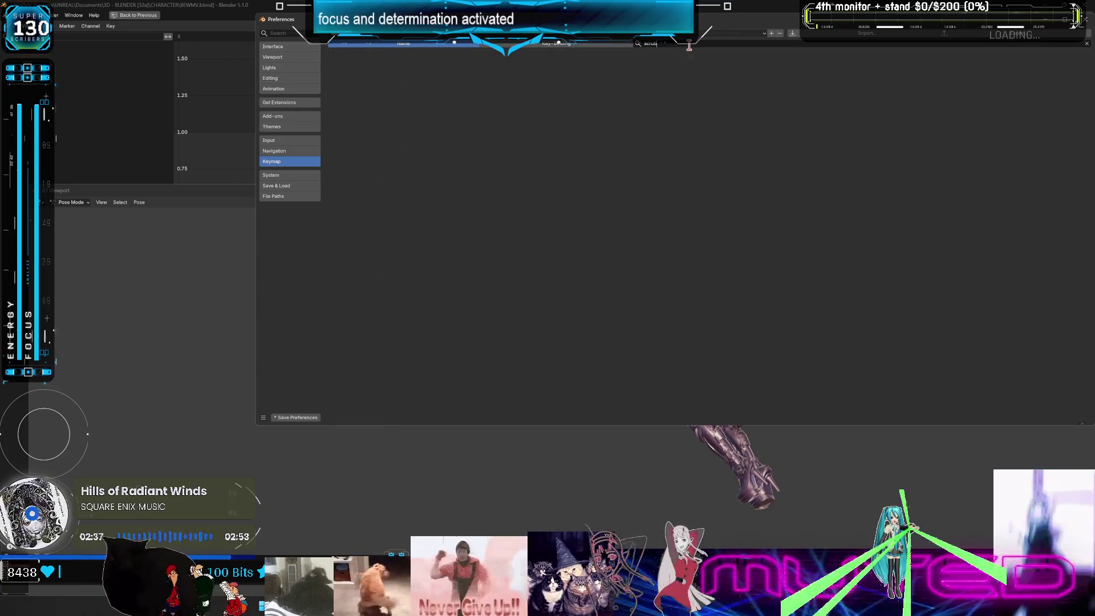
key("BackSpace")
key("BackSpace")
key("BackSpace")
type("time")
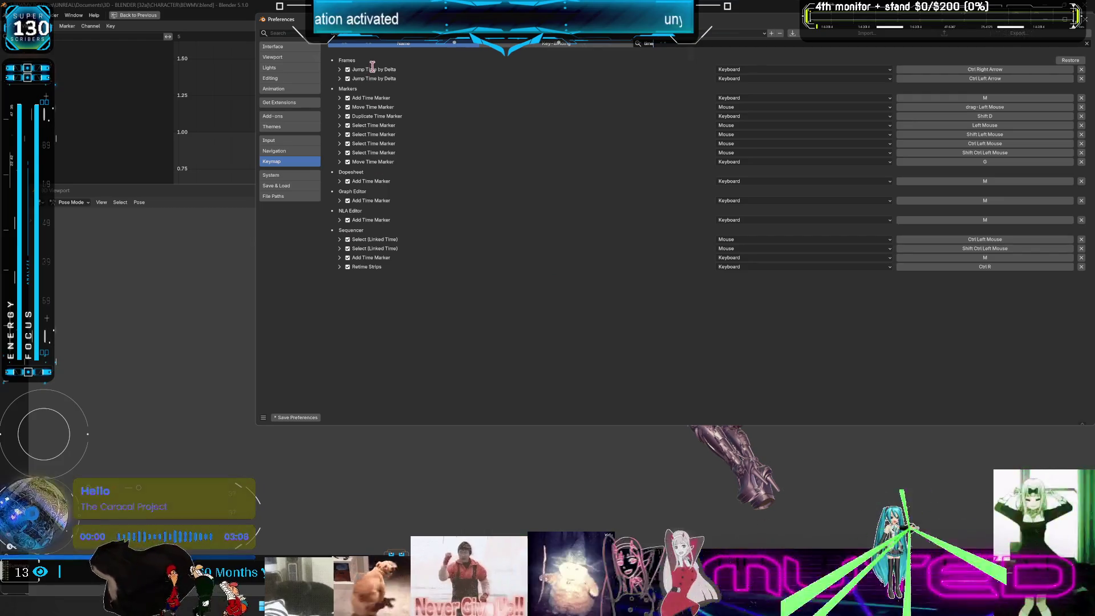
key("BackSpace")
key("BackSpace")
key("BackSpace")
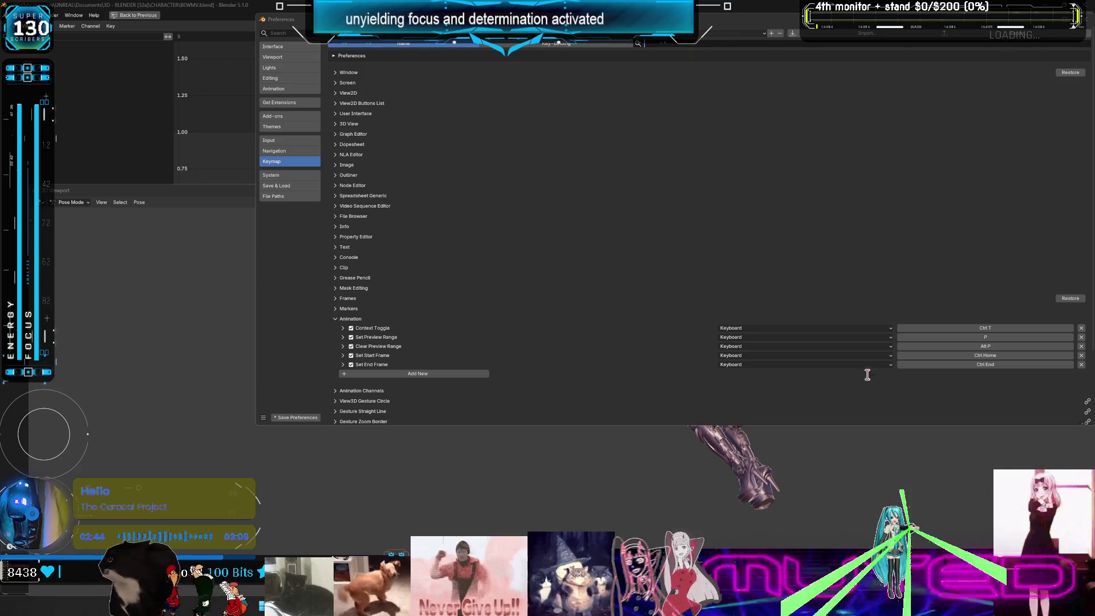
- Orbit to view the character from behind, then reopen Preferences on the System page
left_click(839, 452)
middle_click_drag(557, 335, 350, 339)
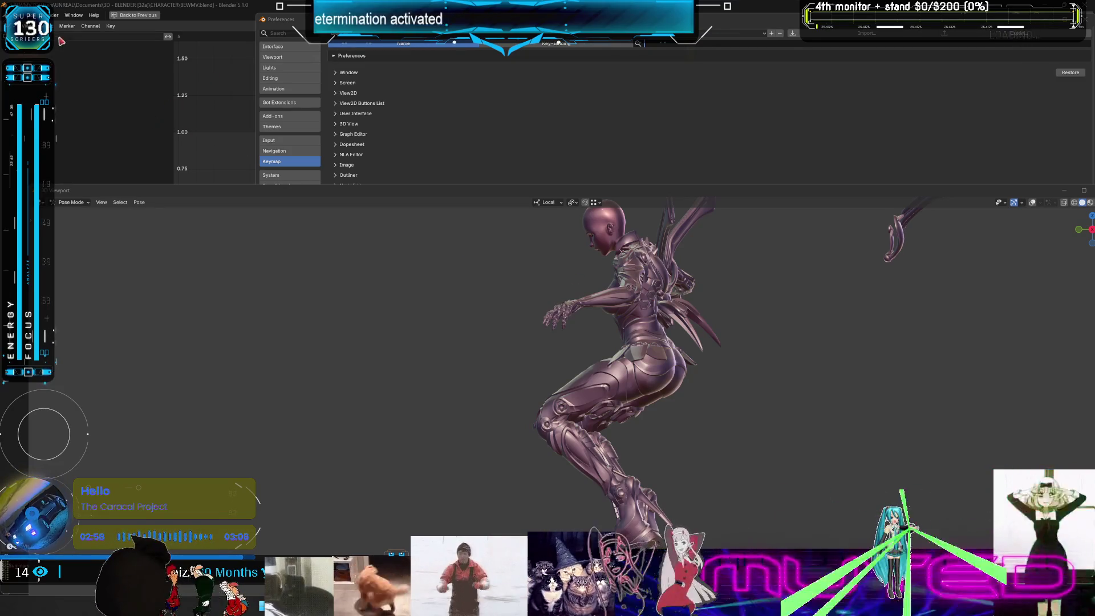
left_click(31, 15)
left_click(63, 121)
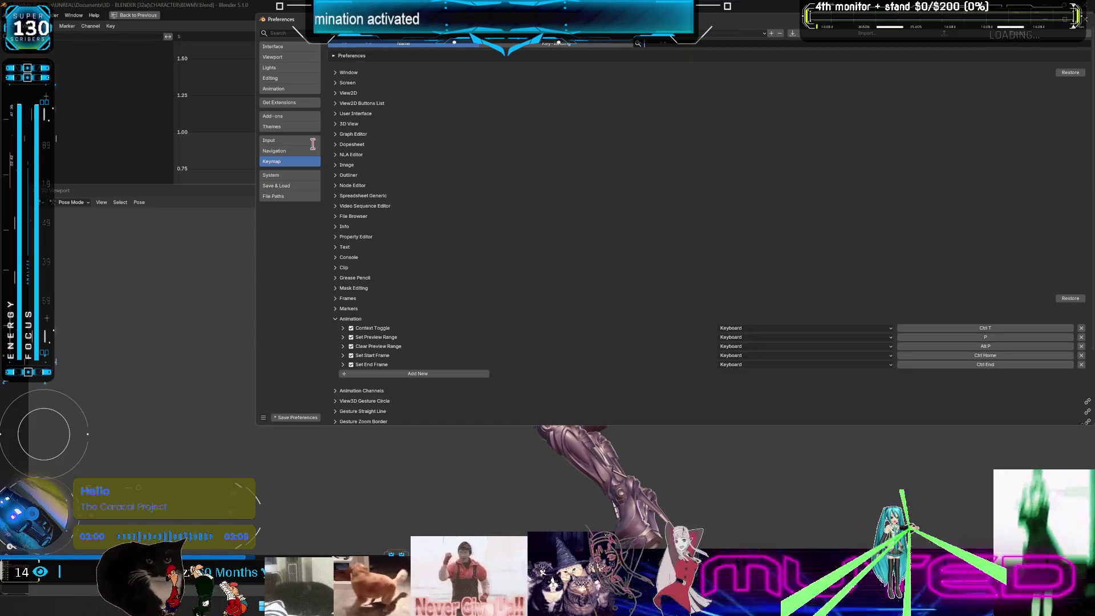
left_click(286, 177)
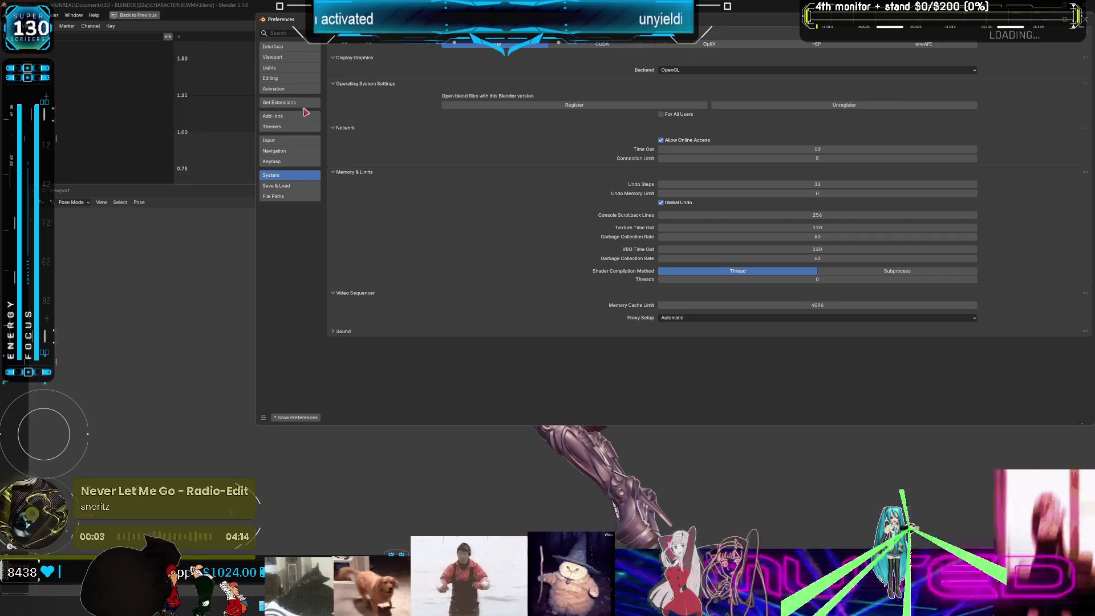
- Turn off the on-screen navigation controls under Interface, then show the Viewport preferences
left_click(289, 47)
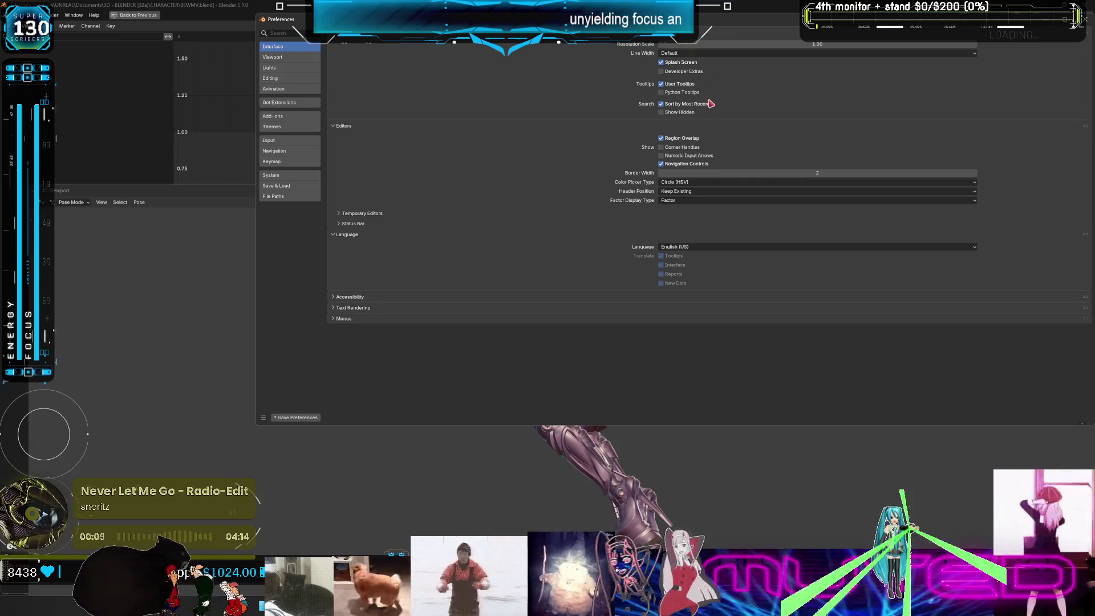
left_click(662, 164)
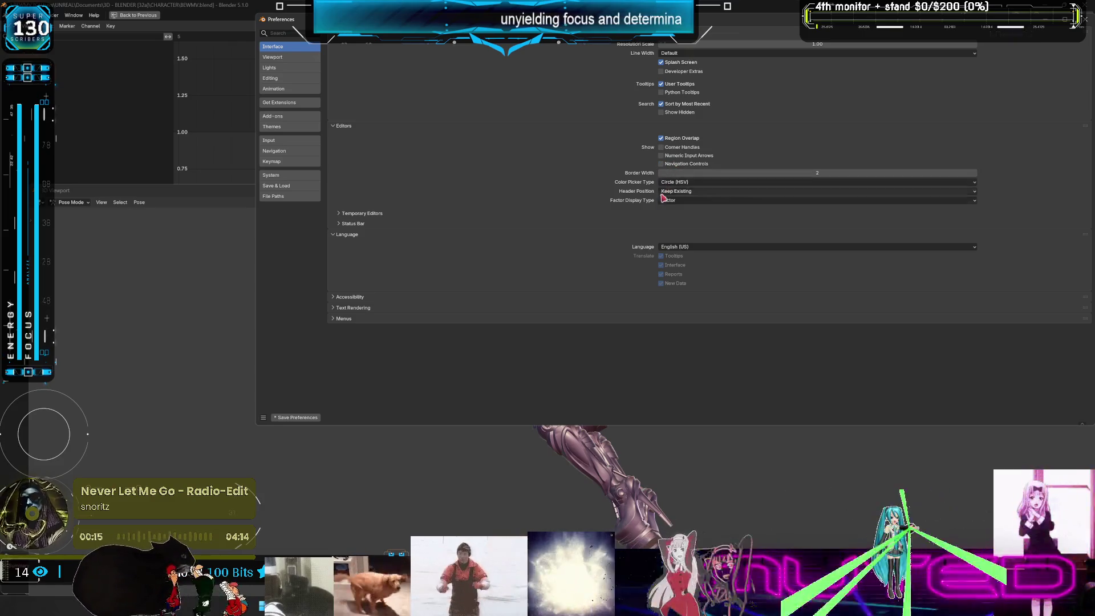
left_click(285, 58)
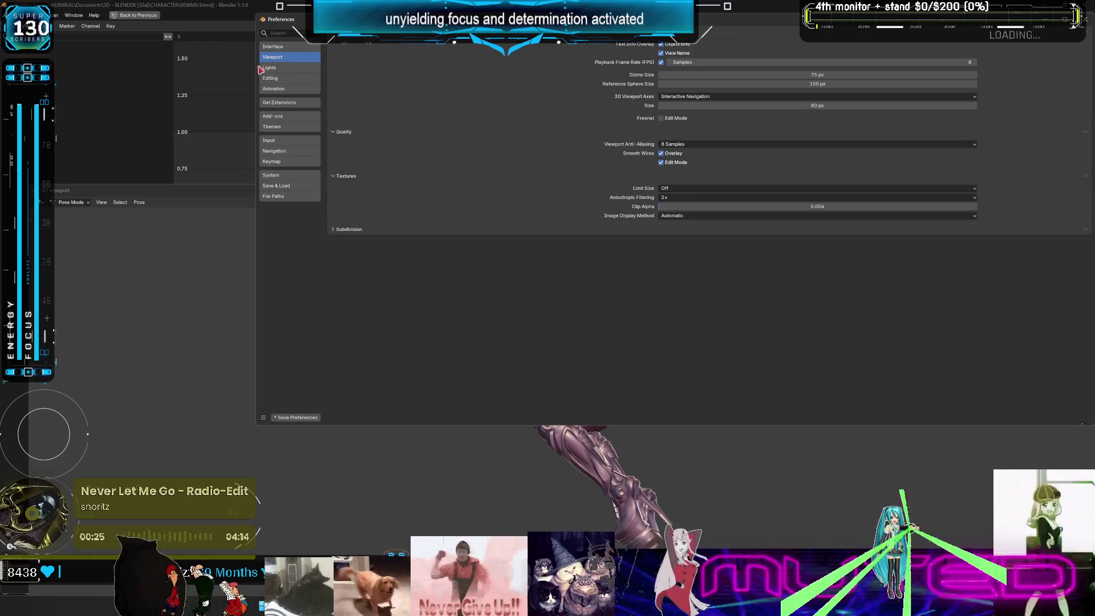
- Browse Editing (expanding Grease Pencil), Animation, Input, Navigation, Keymap, System and Save & Load, then return to Interface
left_click(283, 81)
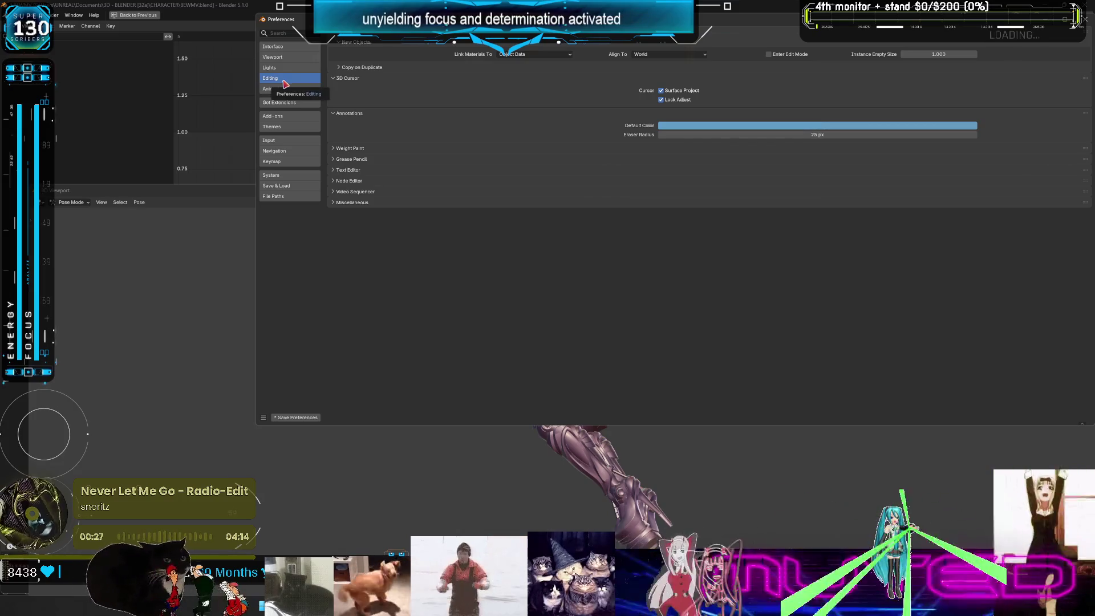
left_click(335, 161)
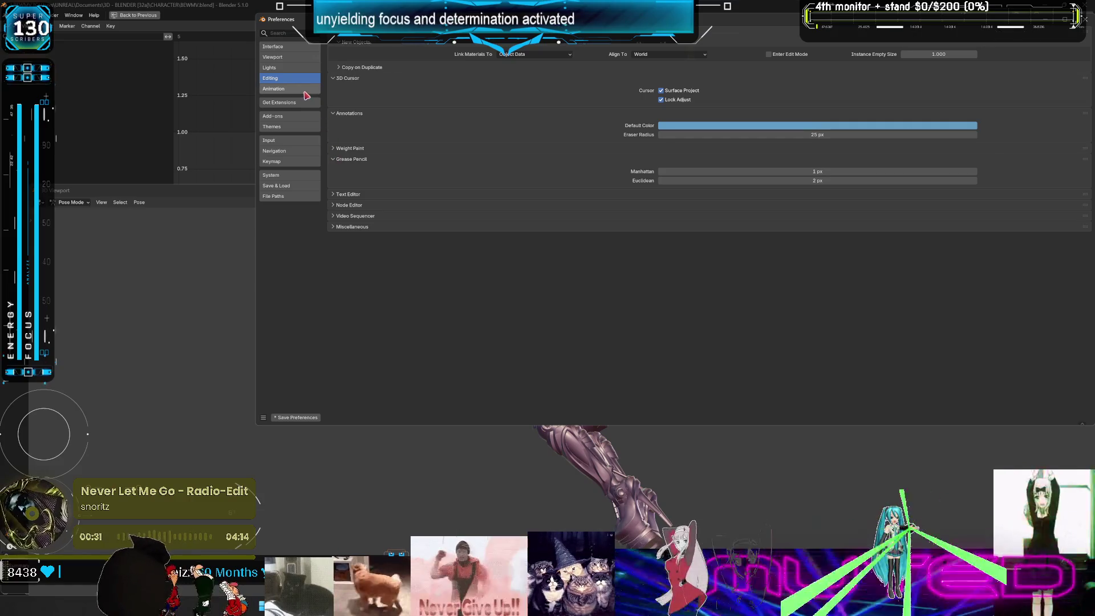
left_click(277, 91)
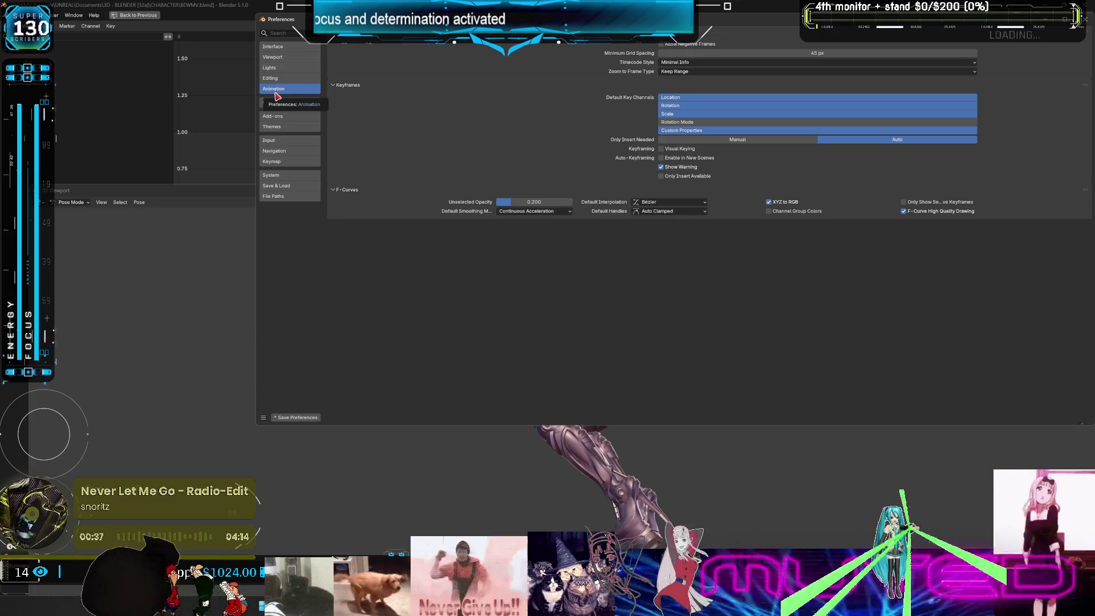
left_click(293, 142)
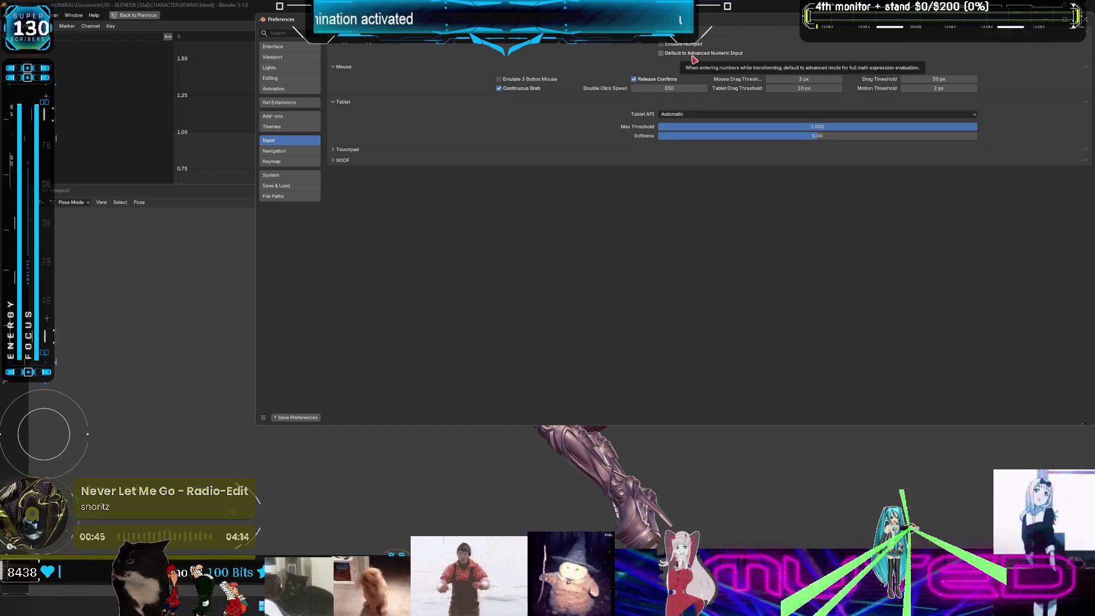
left_click(282, 154)
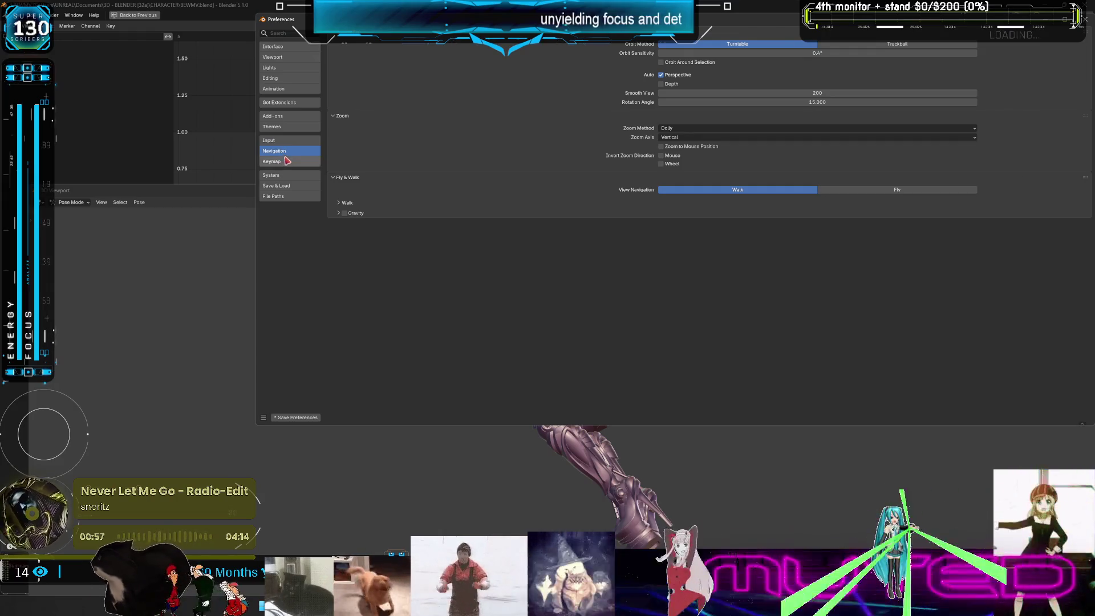
left_click(283, 162)
left_click(285, 176)
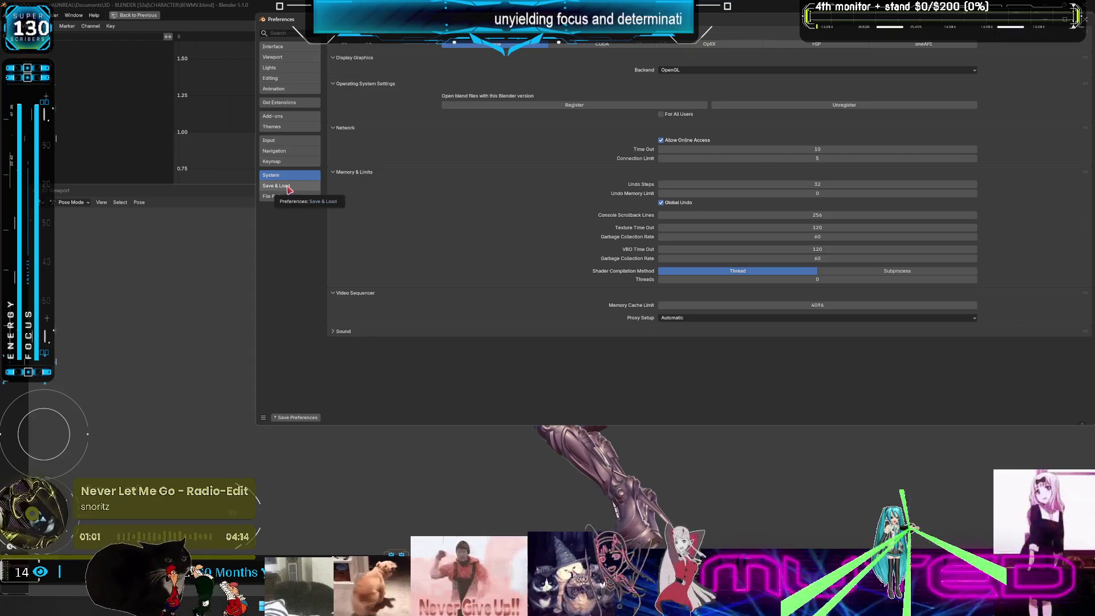
left_click(287, 187)
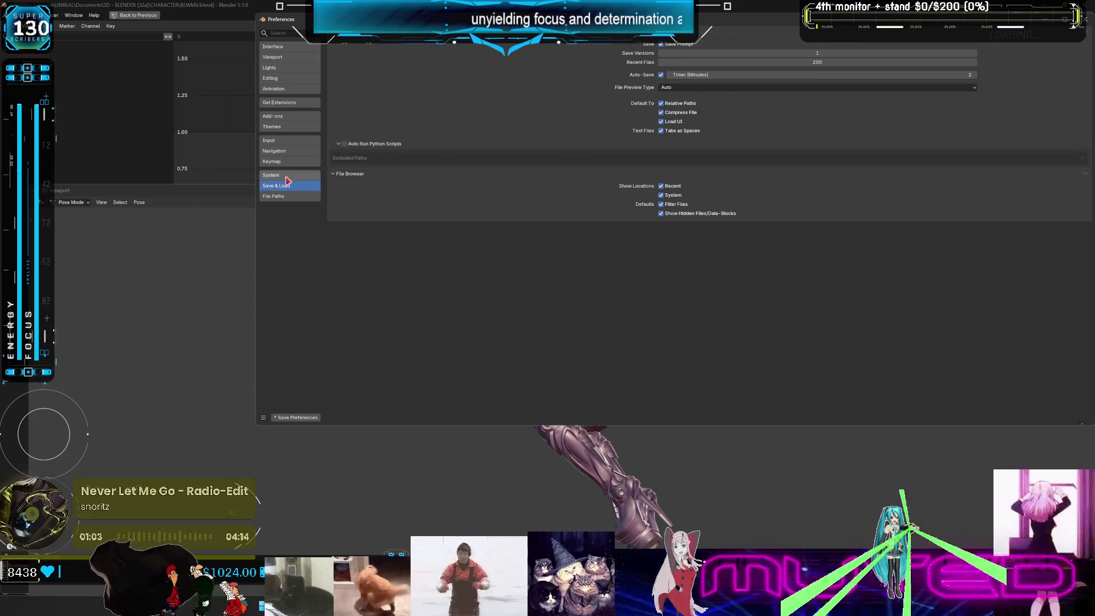
left_click(299, 47)
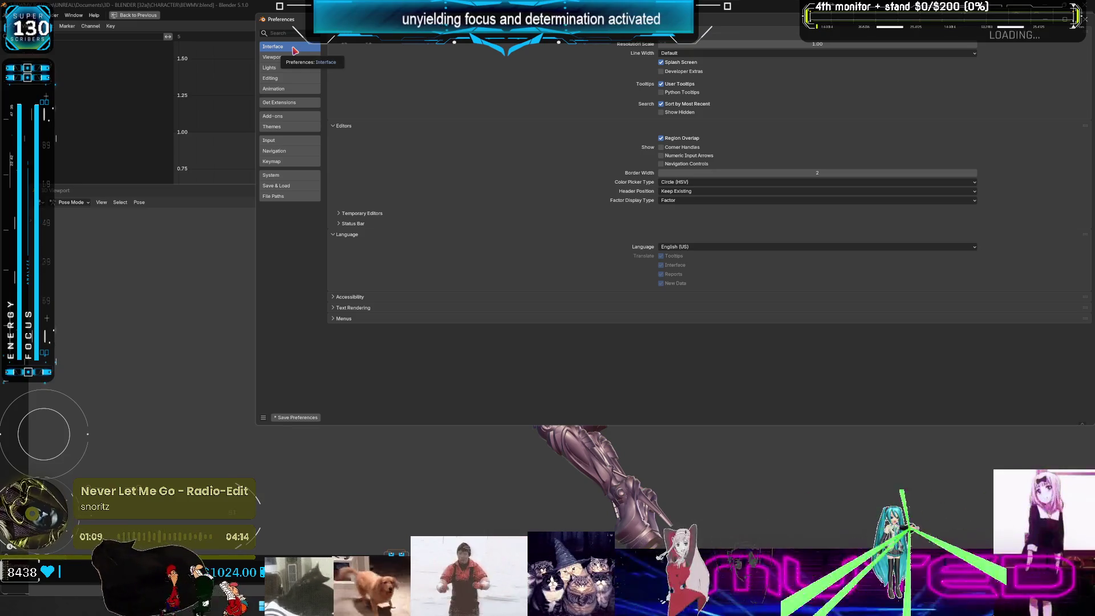
- Expand Menus and Text Rendering, set 3D Viewport Axes to Off, close Preferences and start playback
left_click(338, 320)
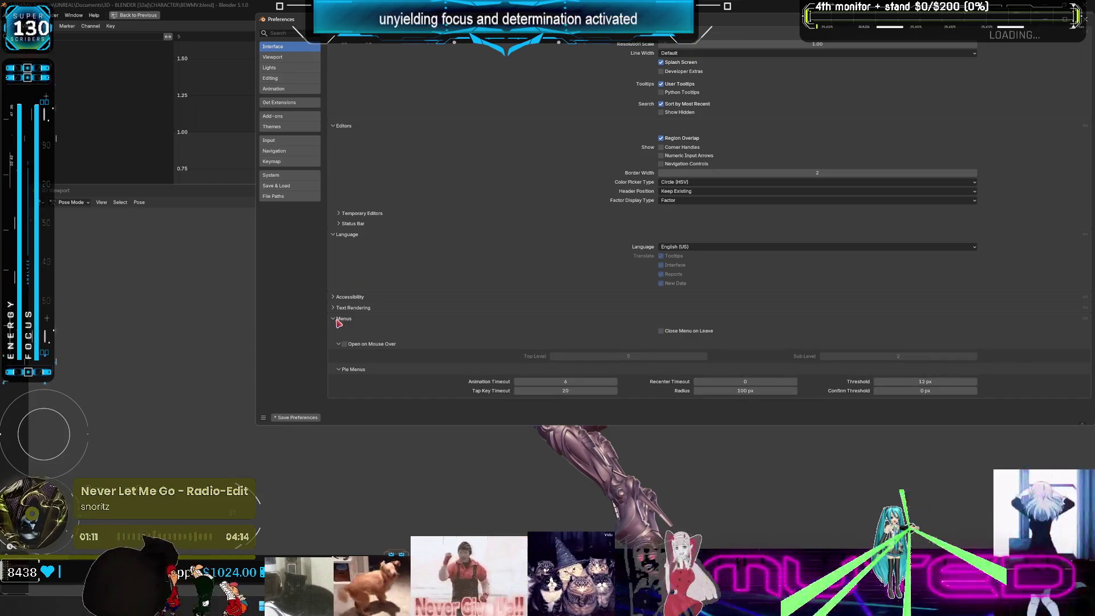
left_click(336, 309)
left_click(282, 57)
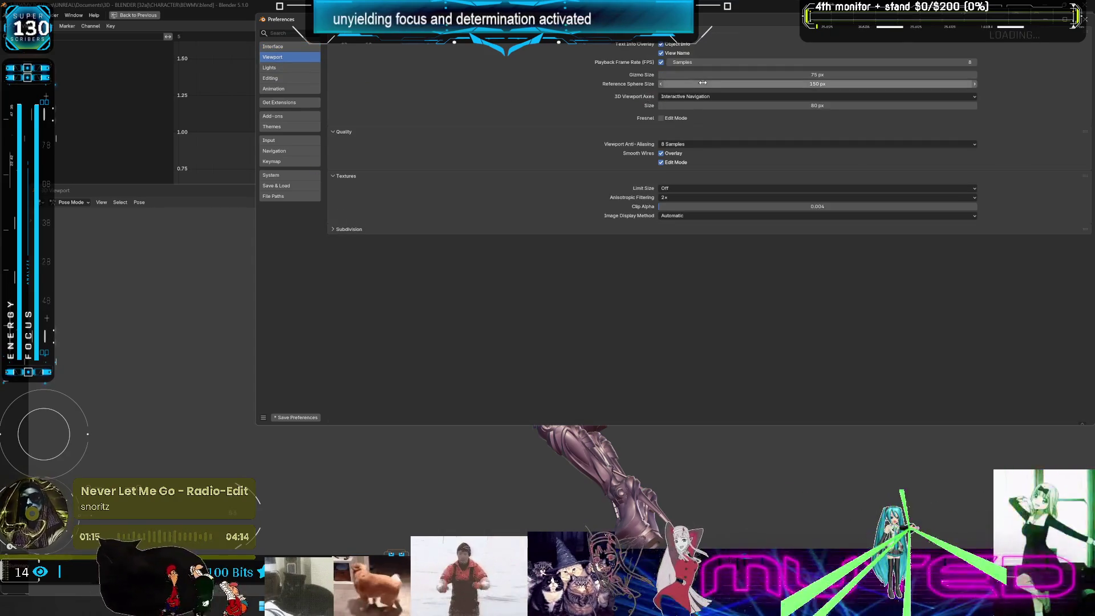
left_click(735, 97)
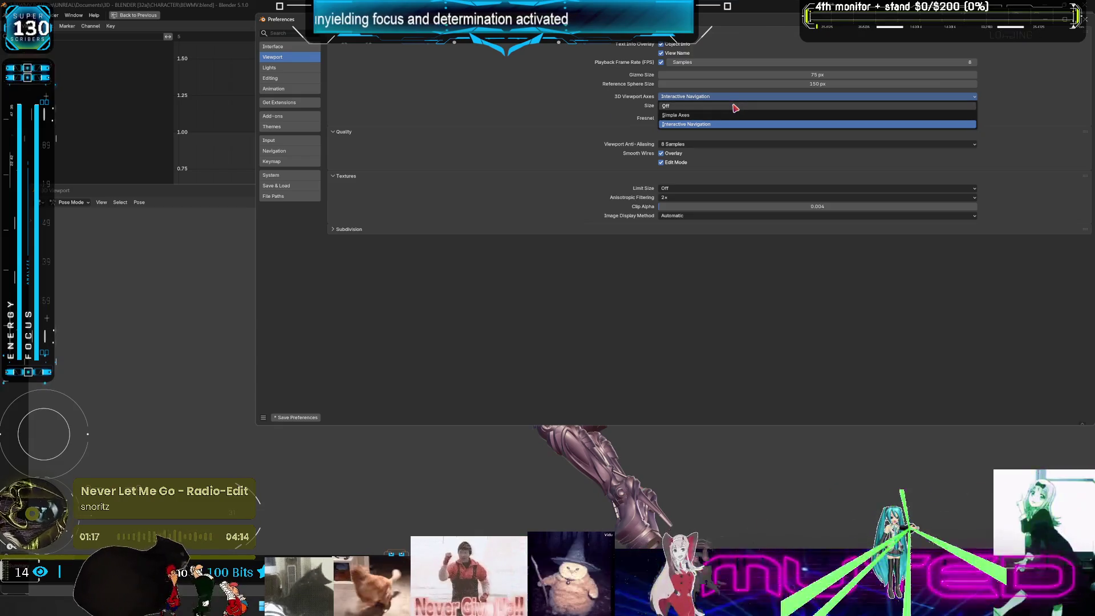
left_click(735, 107)
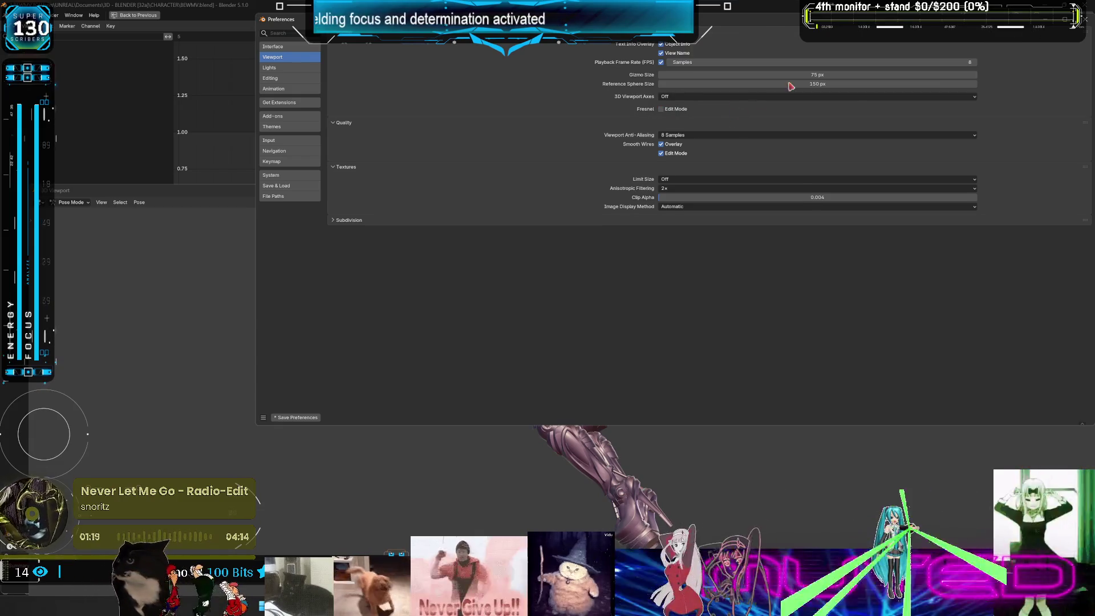
left_click(1085, 19)
key("space")
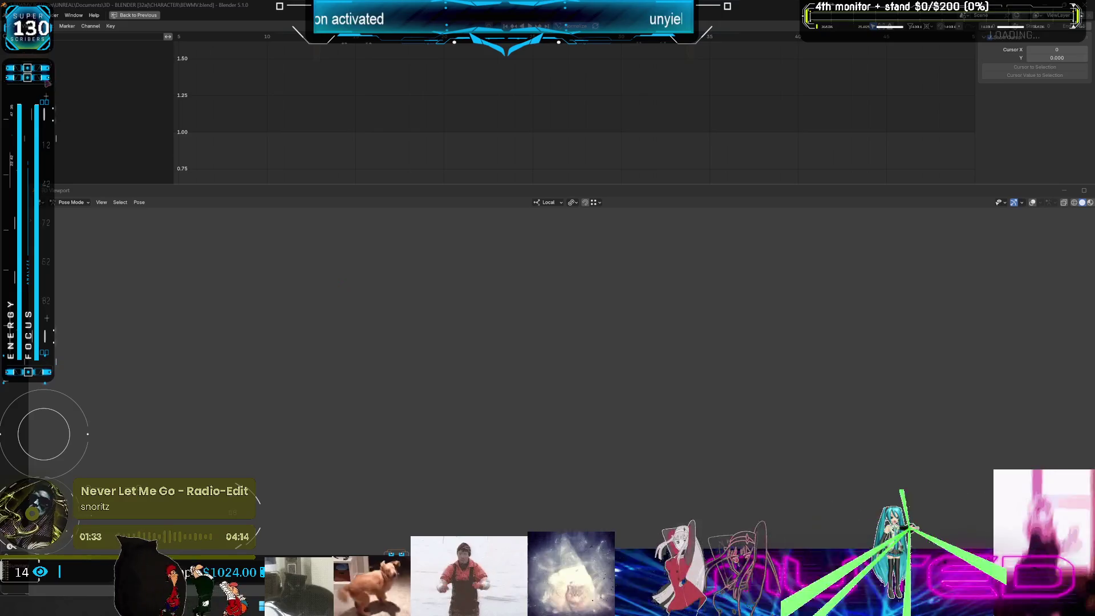
- Reopen Preferences and inspect the Grease Pencil Tools extension details in Get Extensions
left_click(29, 14)
left_click(80, 122)
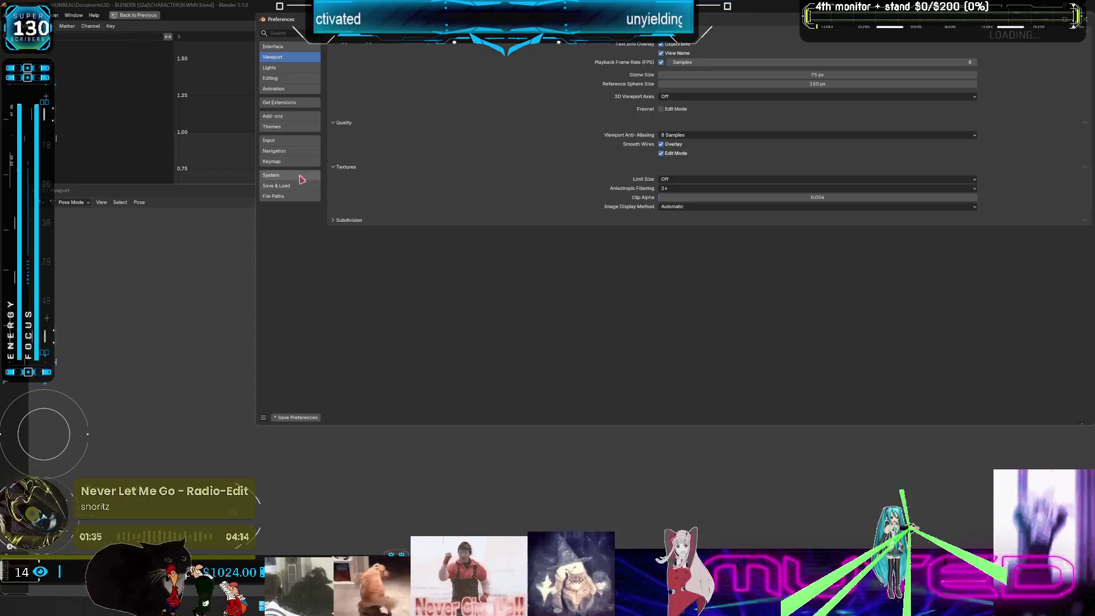
left_click(288, 104)
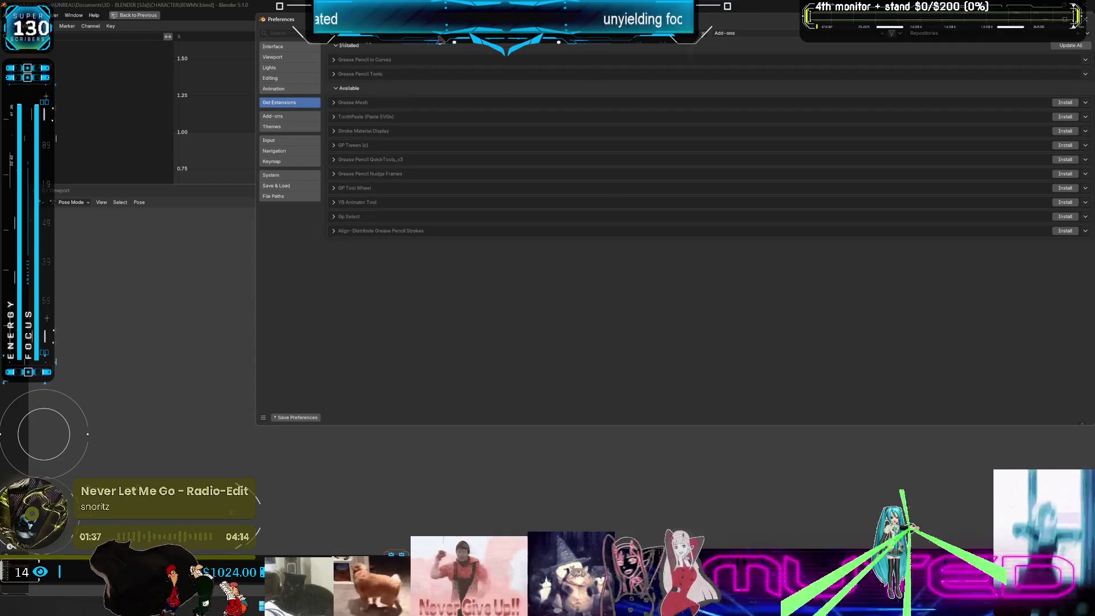
left_click(340, 77)
left_click(1086, 75)
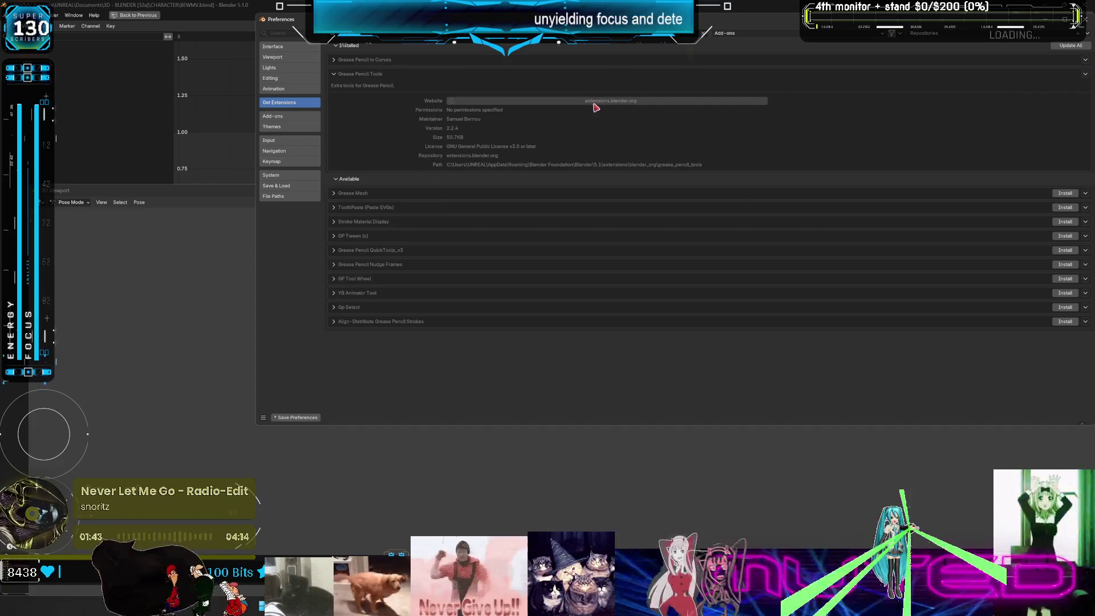
- Enable the Grease Pencil Tools add-on on the Add-ons page and close Preferences
left_click(285, 117)
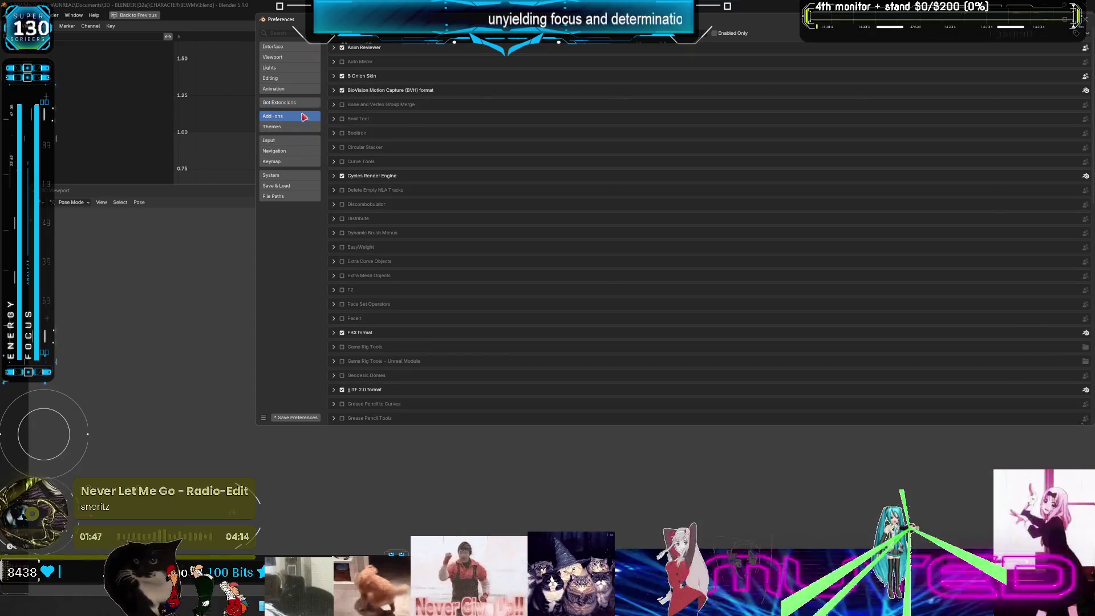
scroll(499, 261, "down", 10)
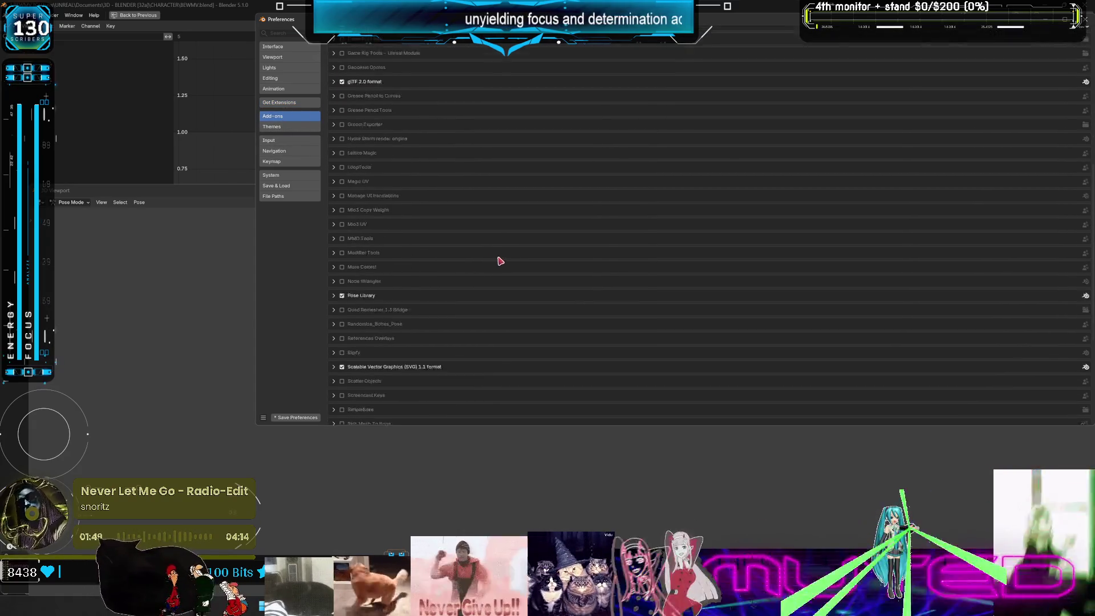
scroll(496, 256, "down", 5)
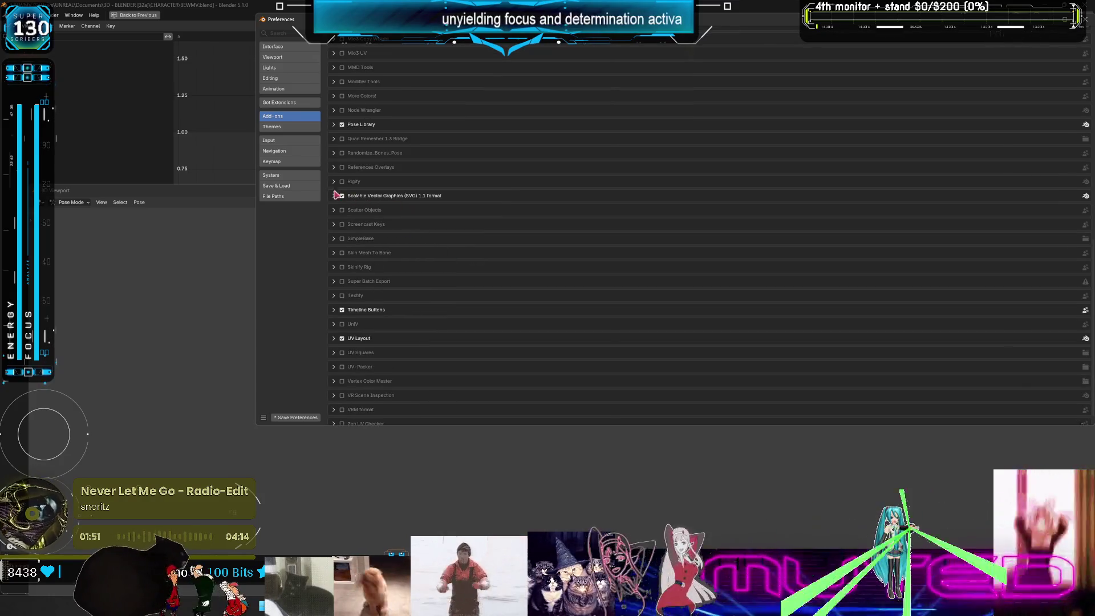
scroll(526, 181, "up", 5)
scroll(357, 107, "up", 1)
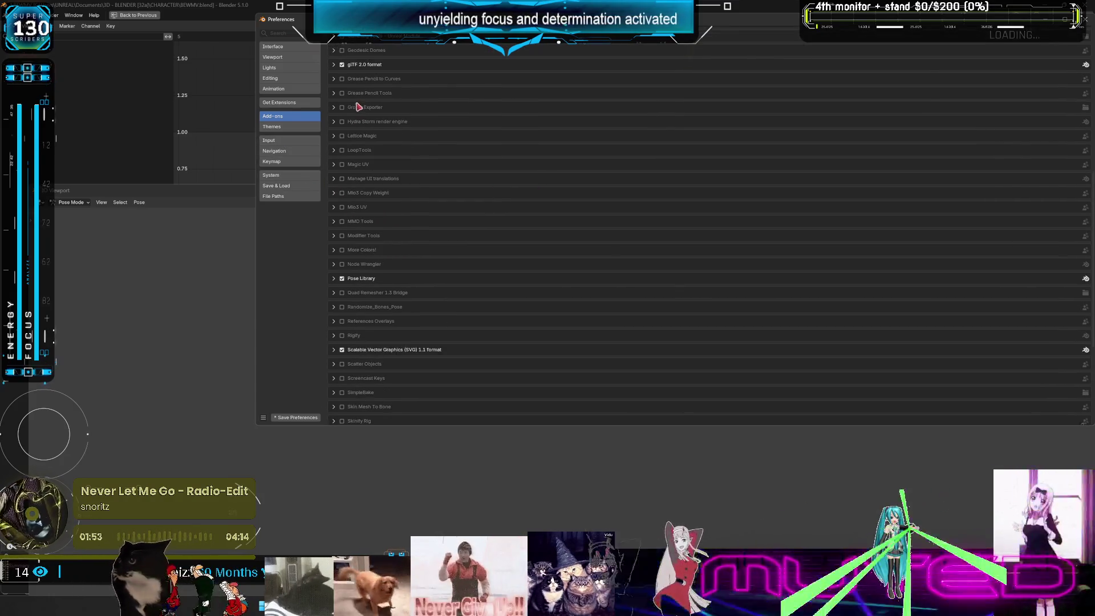
left_click(341, 94)
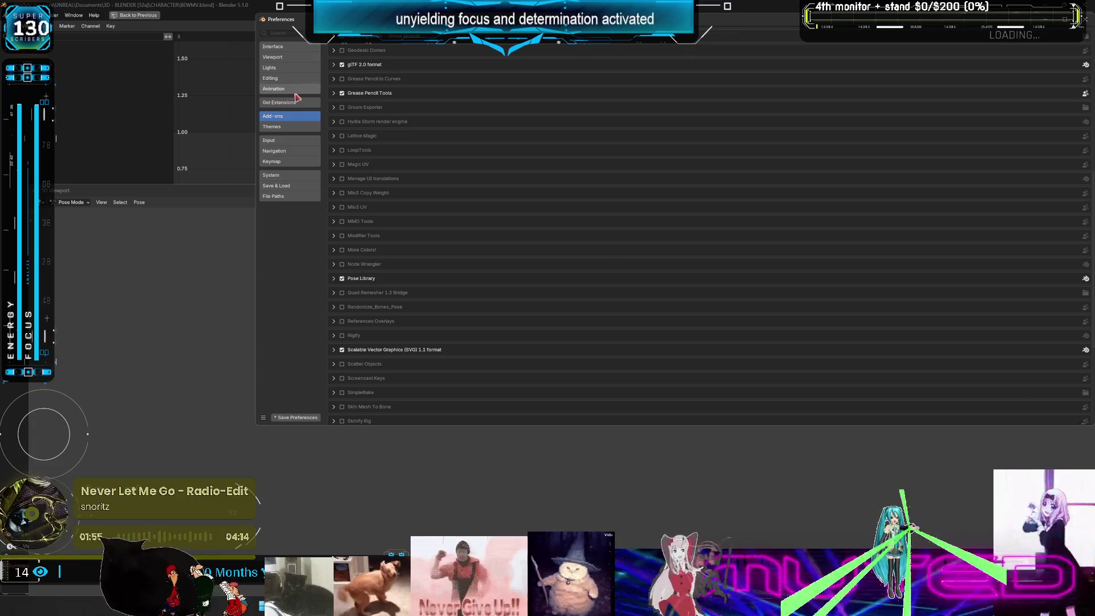
left_click(1087, 19)
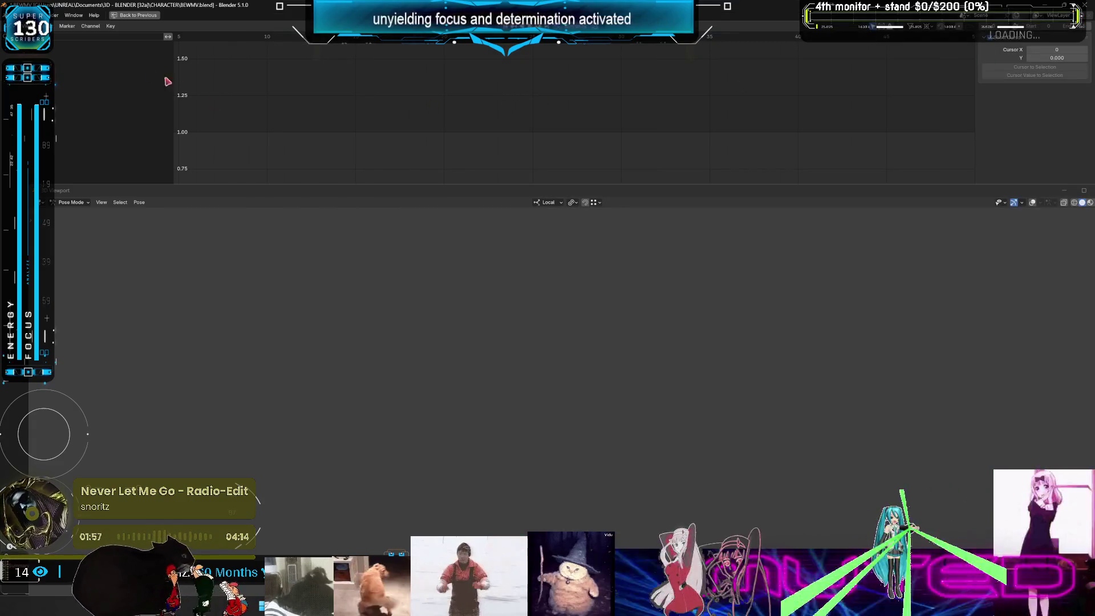
- Zoom in on the character, play the animation, and maximize the 3D Viewport with Ctrl+Space
scroll(590, 392, "up", 10)
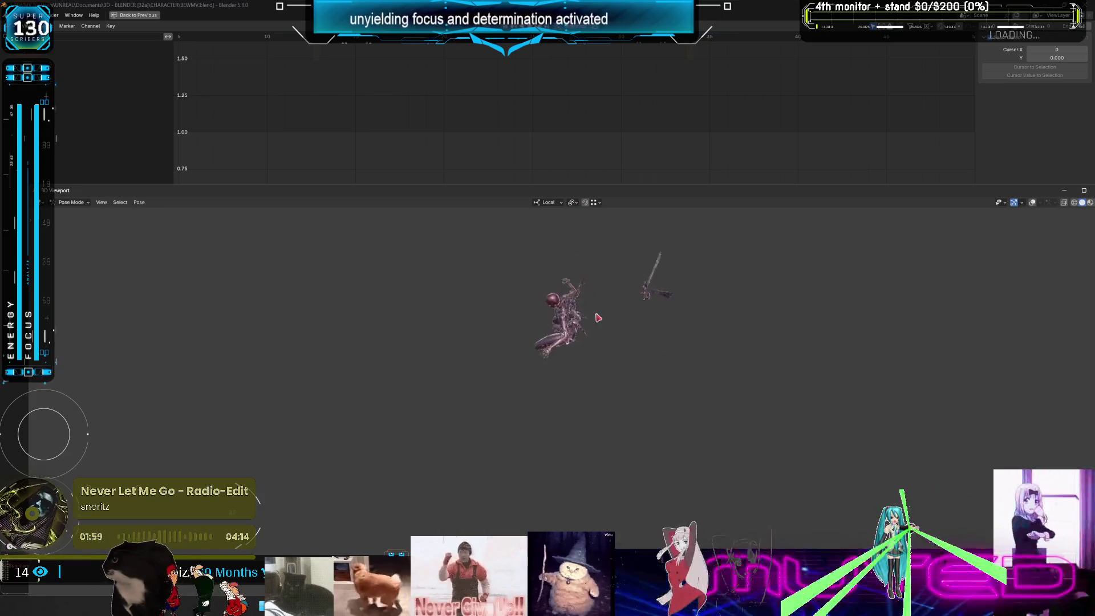
key("space")
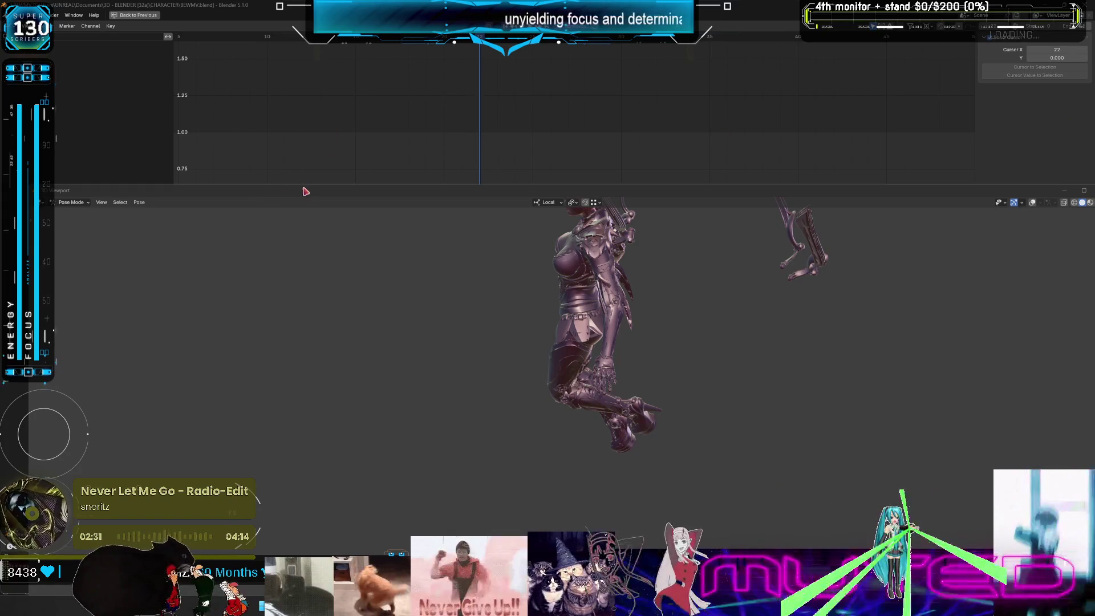
key("ctrl+space")
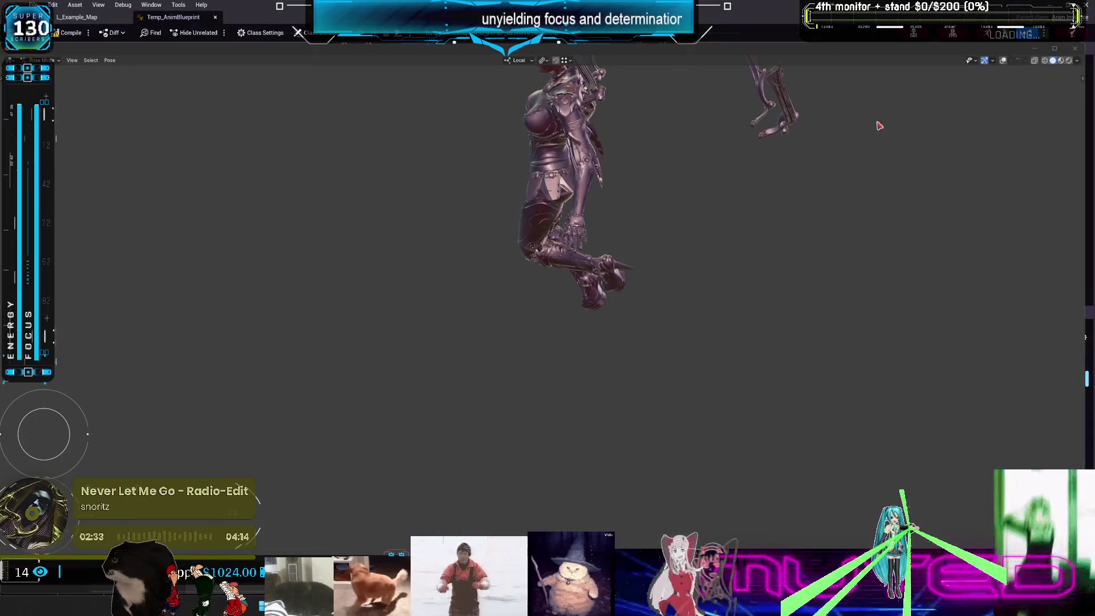
- Maximize the window and orbit from front view to a side view of the character
left_click(1055, 49)
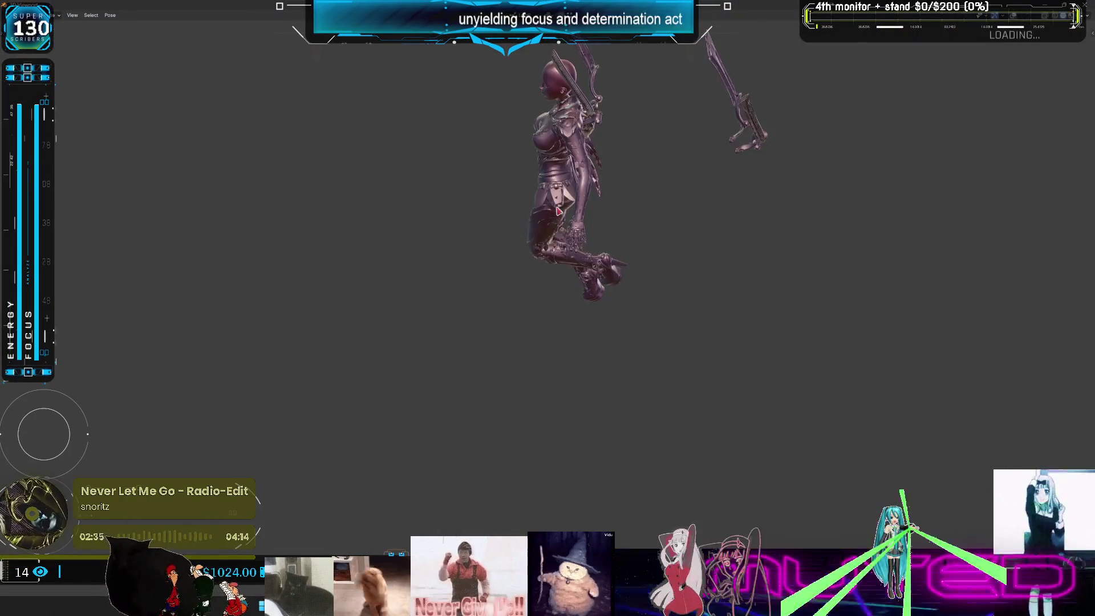
key("KP_1")
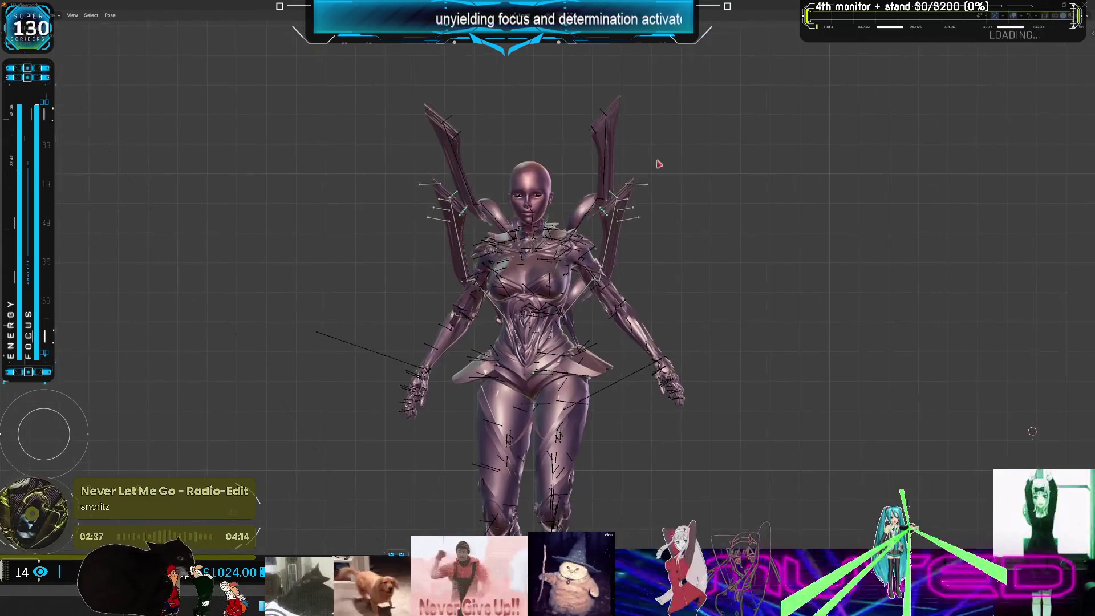
mouse_move(659, 164)
middle_mouse_down()
mouse_move(524, 280)
mouse_move(593, 289)
middle_mouse_up()
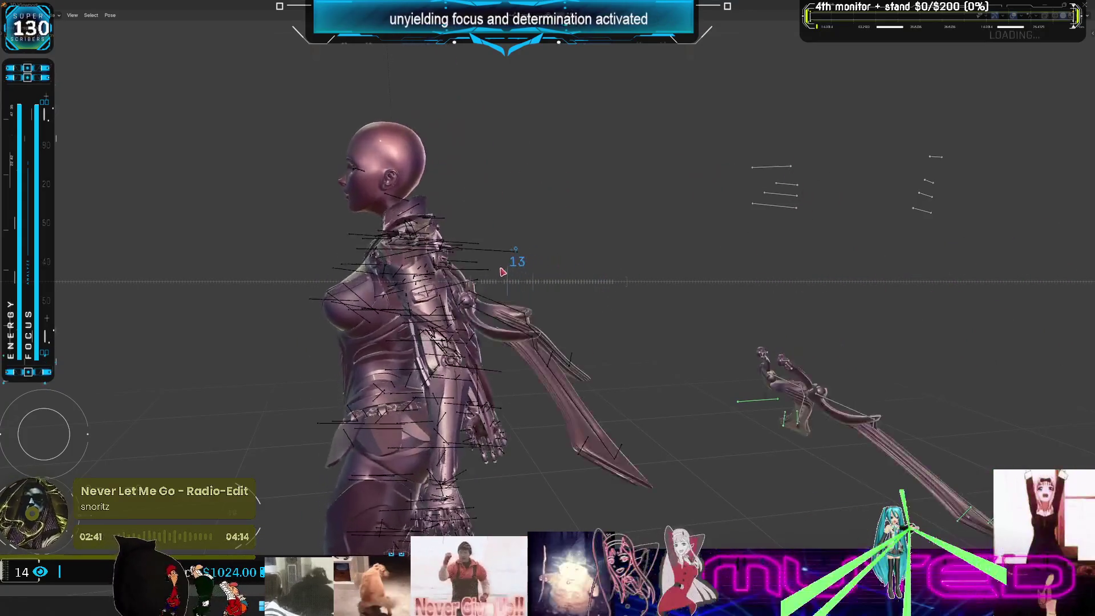
- Scrub to frame 14 where the wings fold and select the wingbaserotate_l bone
left_click_drag(502, 272, 540, 285)
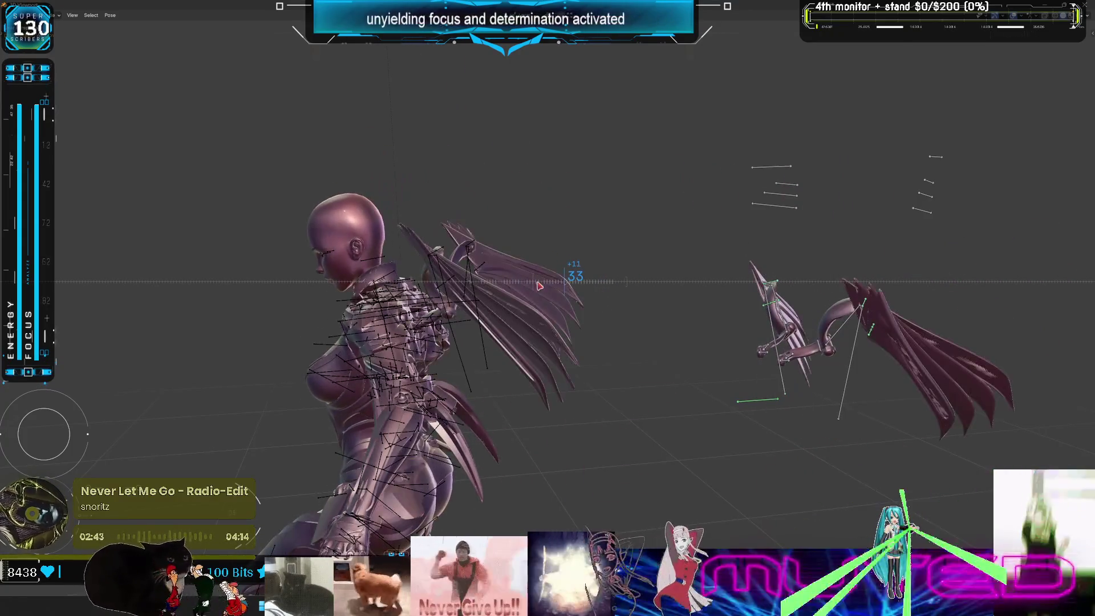
middle_click_drag(539, 286, 498, 289)
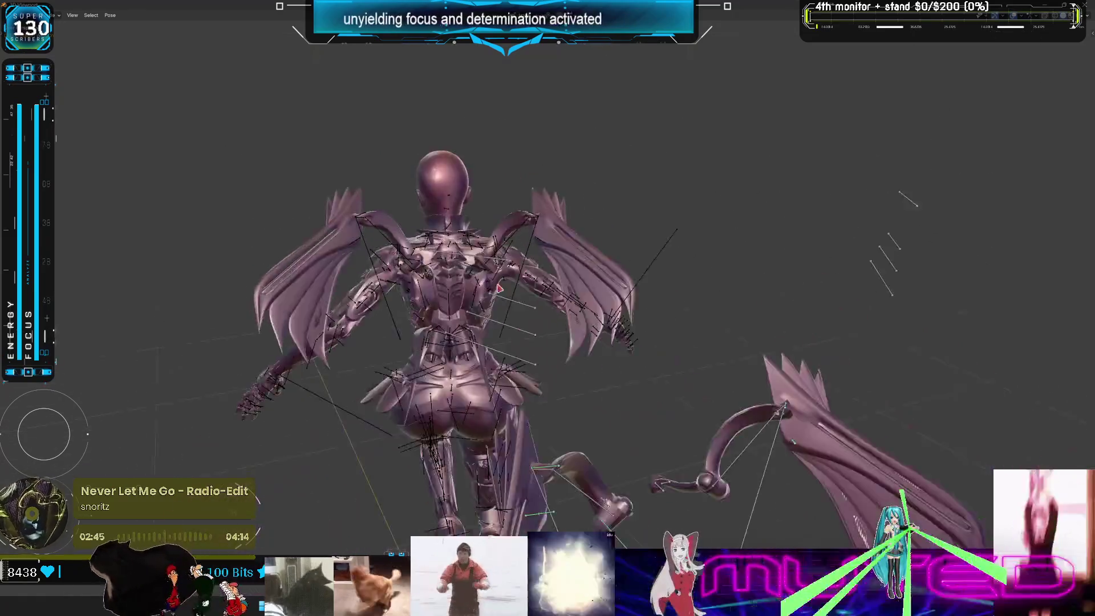
mouse_move(499, 289)
left_mouse_down()
mouse_move(496, 277)
mouse_move(425, 258)
mouse_move(440, 259)
left_mouse_up()
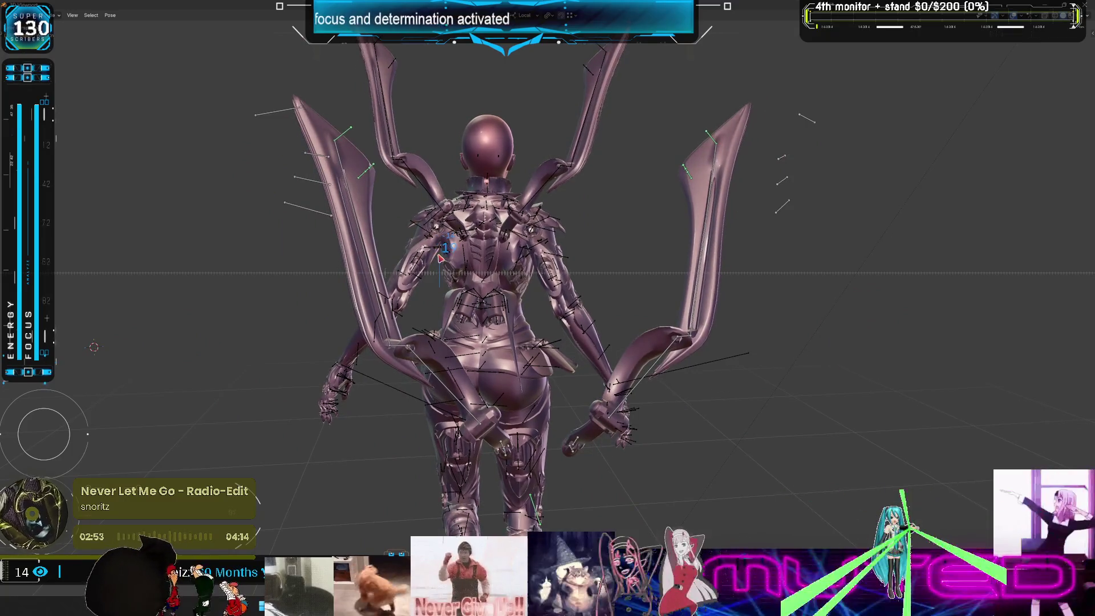
scroll(440, 259, "up", 5)
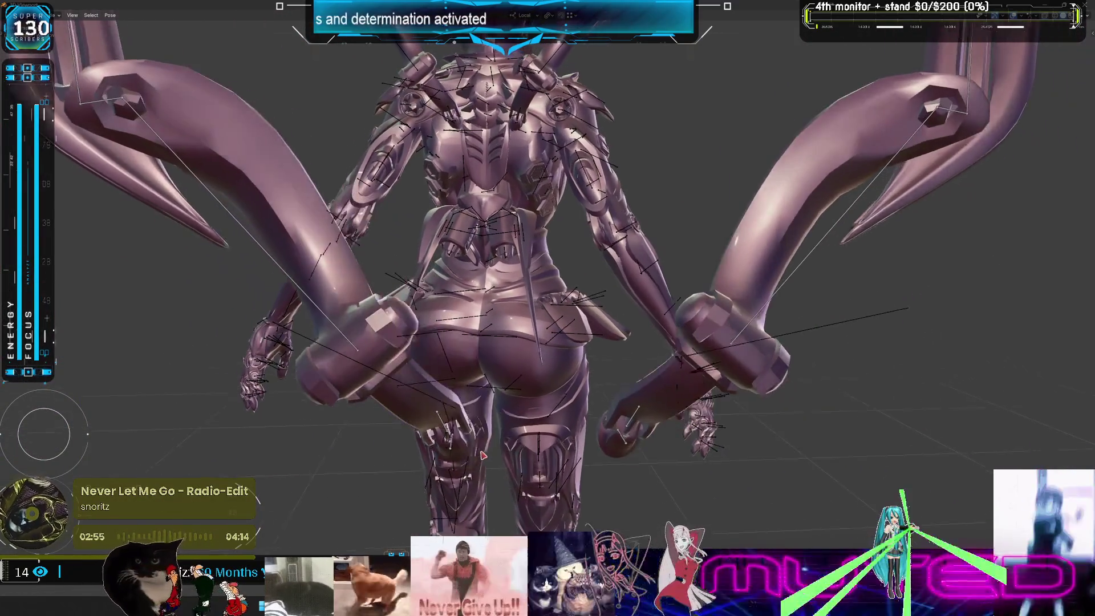
left_click_drag(470, 436, 470, 436)
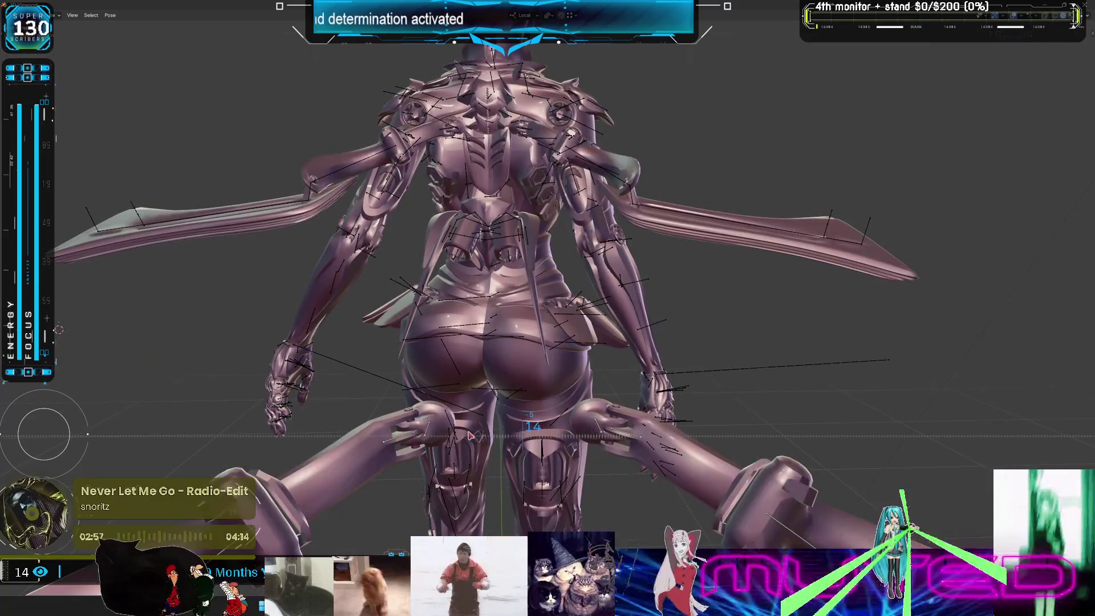
left_click(428, 432)
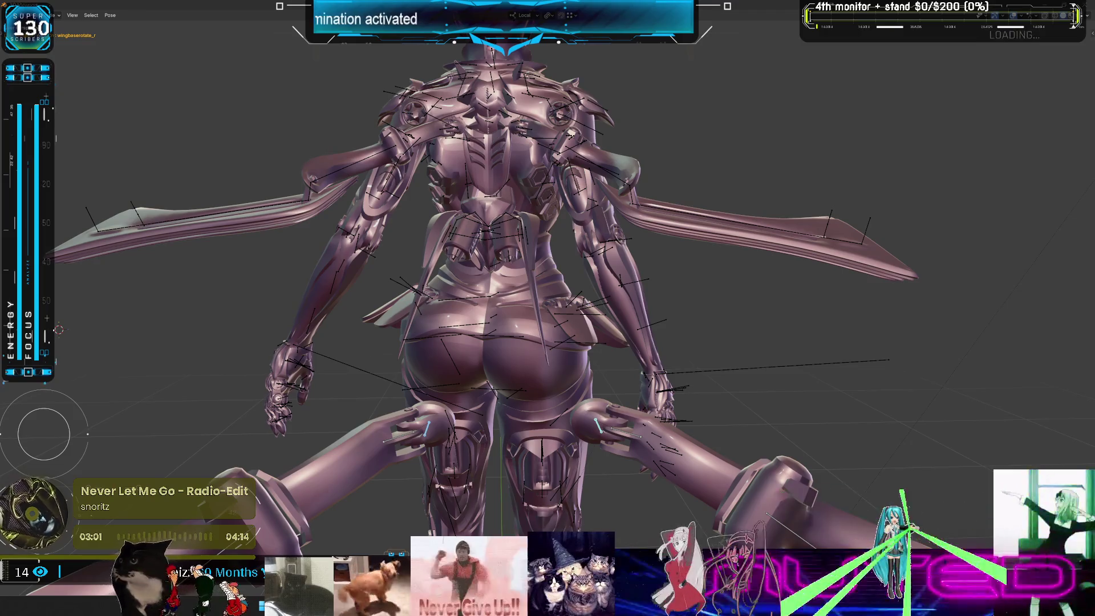
- Play the wing animation, stop at frame 12, and orbit to a side view of the character
key("space")
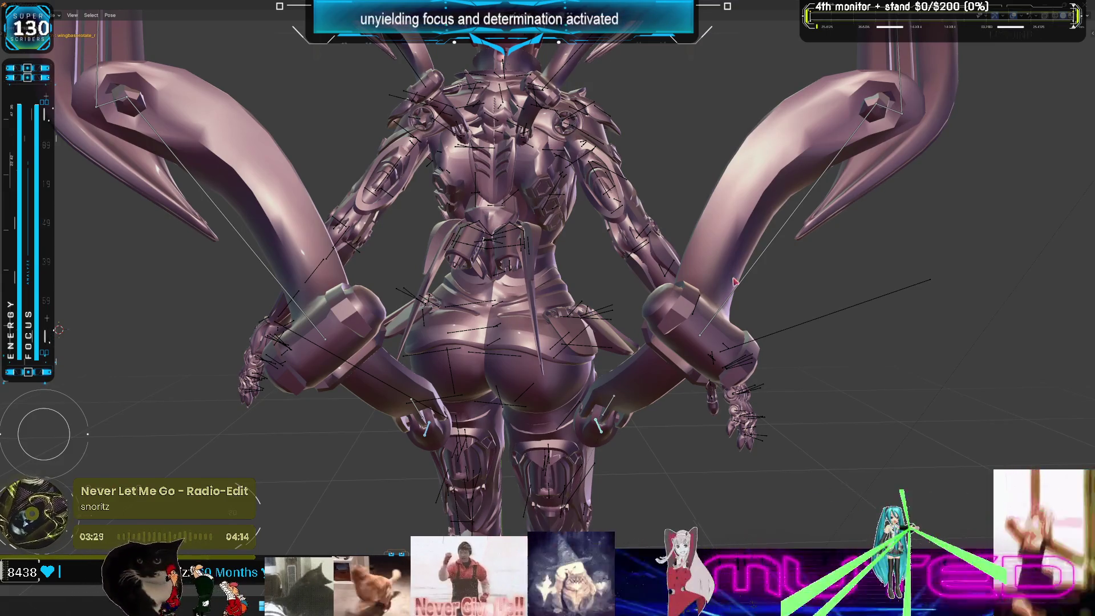
mouse_move(736, 282)
left_mouse_down()
mouse_move(716, 283)
mouse_move(767, 274)
mouse_move(726, 275)
mouse_move(744, 284)
mouse_move(736, 264)
mouse_move(688, 265)
mouse_move(735, 267)
mouse_move(646, 233)
mouse_move(673, 240)
left_mouse_up()
mouse_move(673, 240)
middle_mouse_down()
mouse_move(564, 237)
mouse_move(626, 263)
mouse_move(577, 257)
middle_mouse_up()
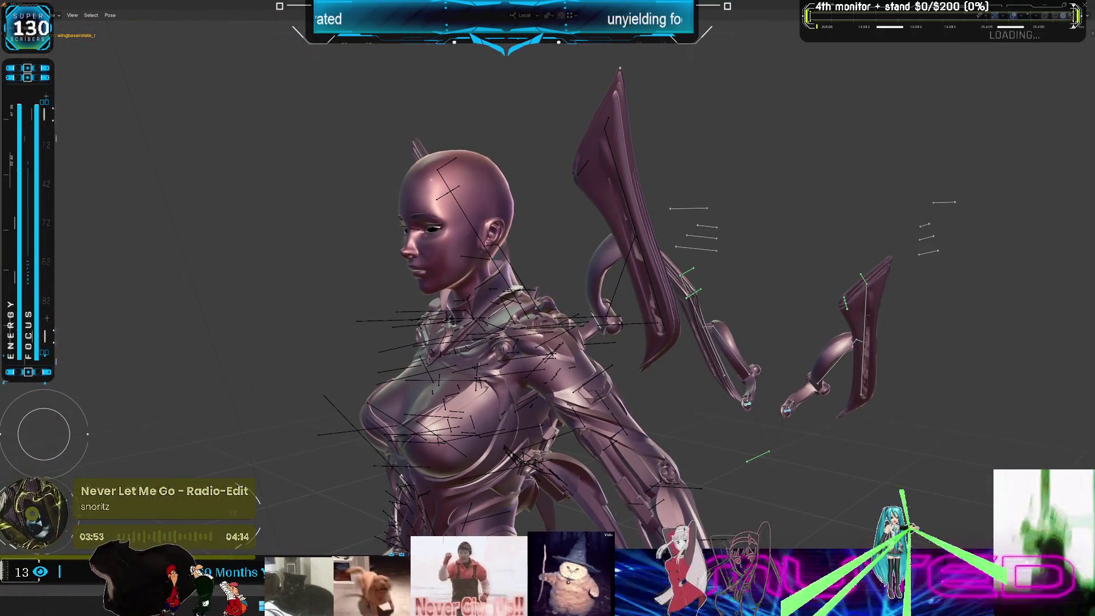
- At a new wing pose, select both wing rigs and turn on see-through shading to reveal the bones
mouse_move(665, 419)
left_mouse_down()
mouse_move(590, 419)
mouse_move(657, 429)
left_mouse_up()
middle_click_drag(685, 342, 735, 297)
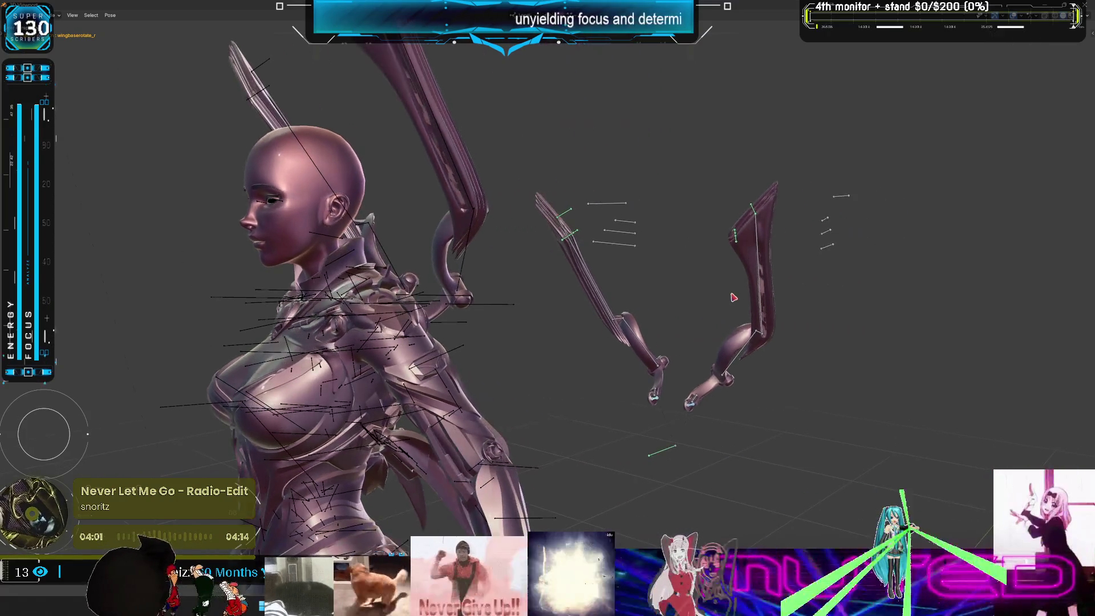
key("a")
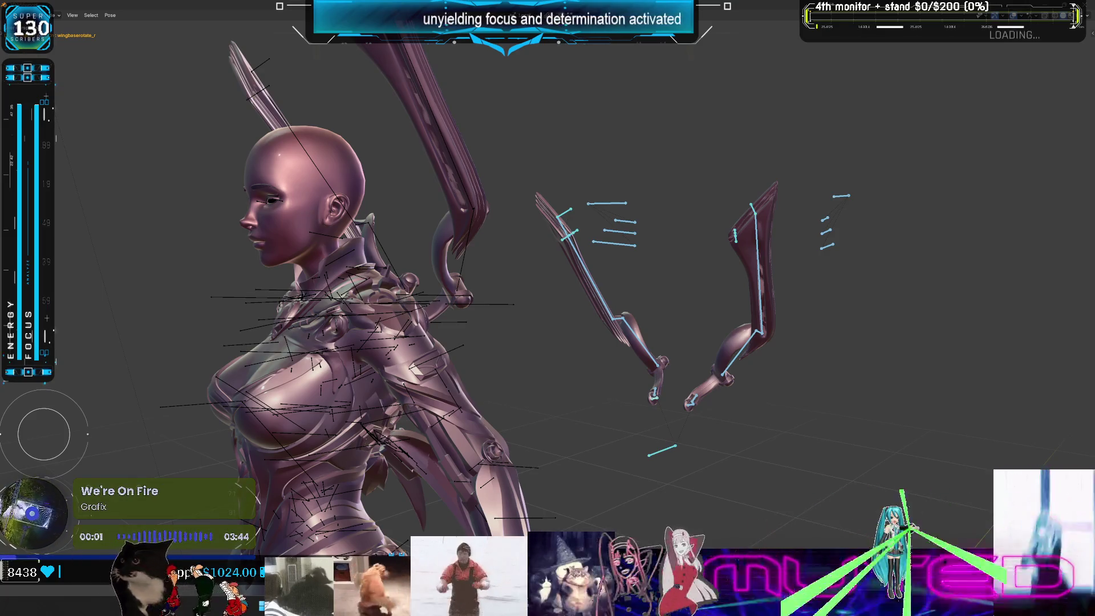
left_click_drag(310, 269, 749, 493)
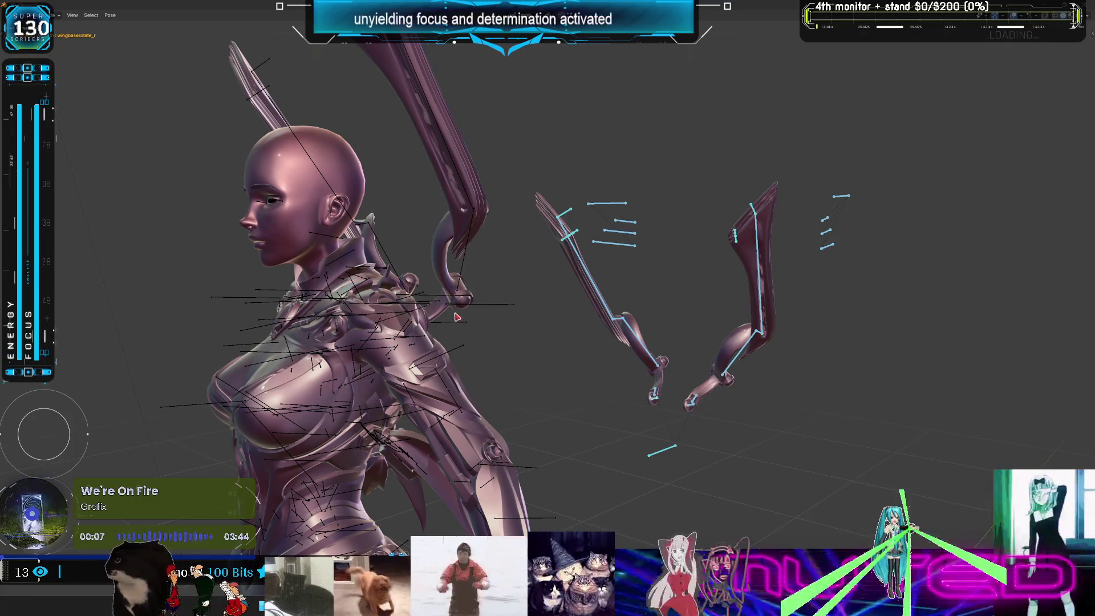
mouse_move(559, 349)
middle_mouse_down()
mouse_move(394, 318)
mouse_move(509, 345)
mouse_move(643, 318)
mouse_move(560, 352)
mouse_move(518, 345)
mouse_move(562, 364)
middle_mouse_up()
key("shift+z")
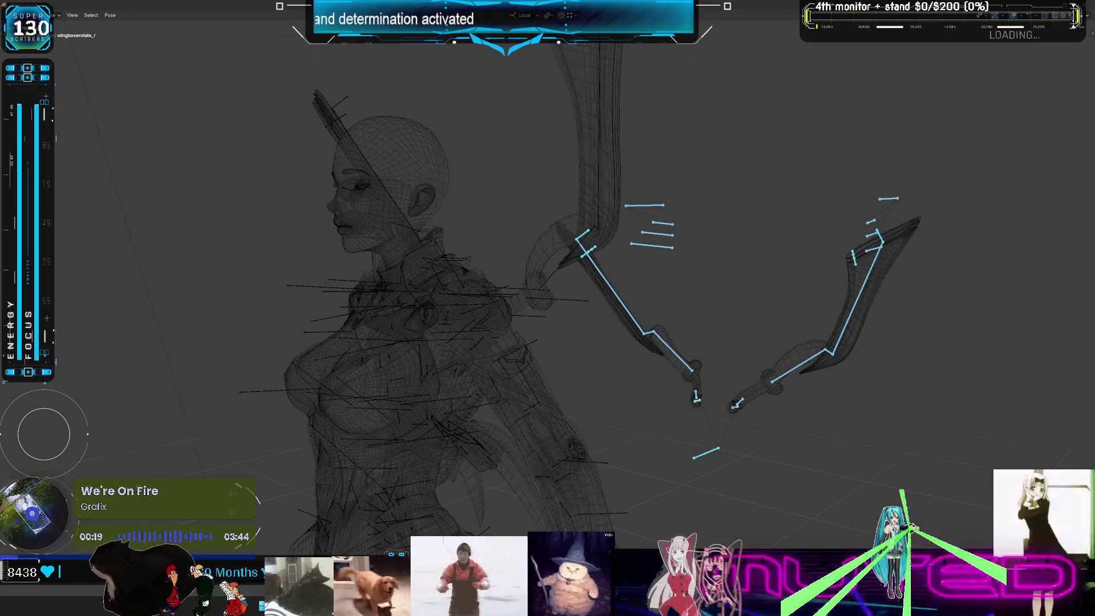
- Inspect the fanned wing pose at frame 18, then switch the character back to solid shading
mouse_move(638, 247)
middle_mouse_down()
mouse_move(619, 244)
mouse_move(633, 245)
middle_mouse_up()
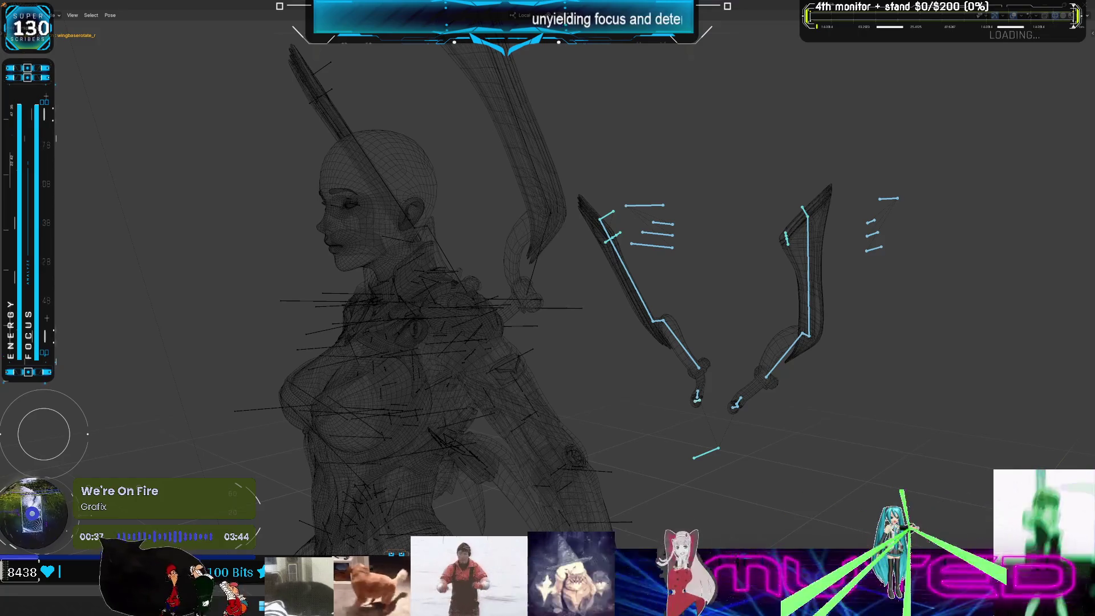
middle_click_drag(680, 272, 705, 285)
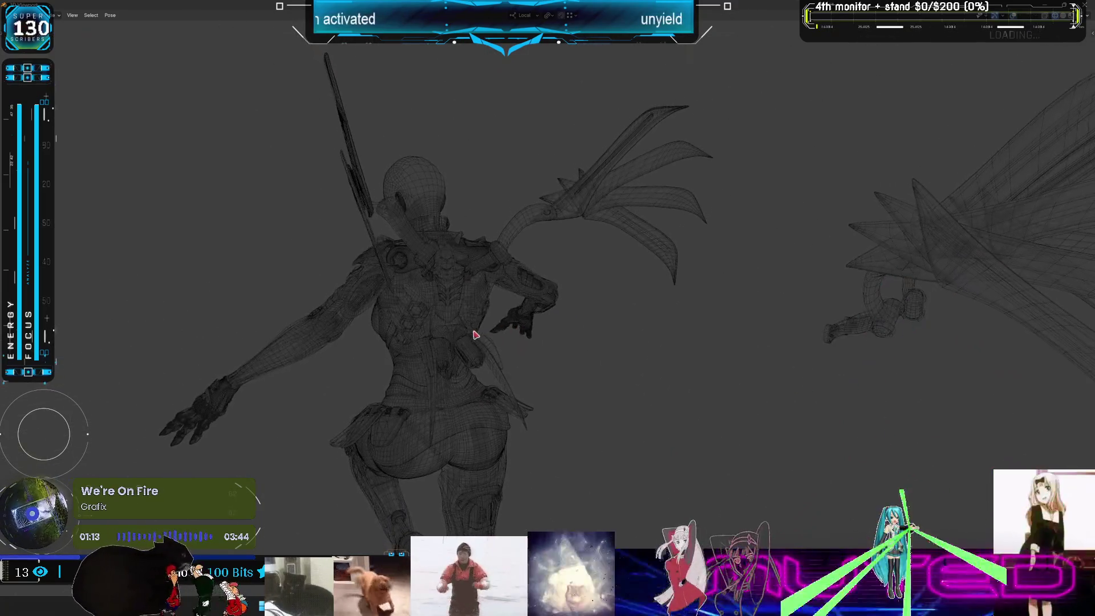
key("shift+z")
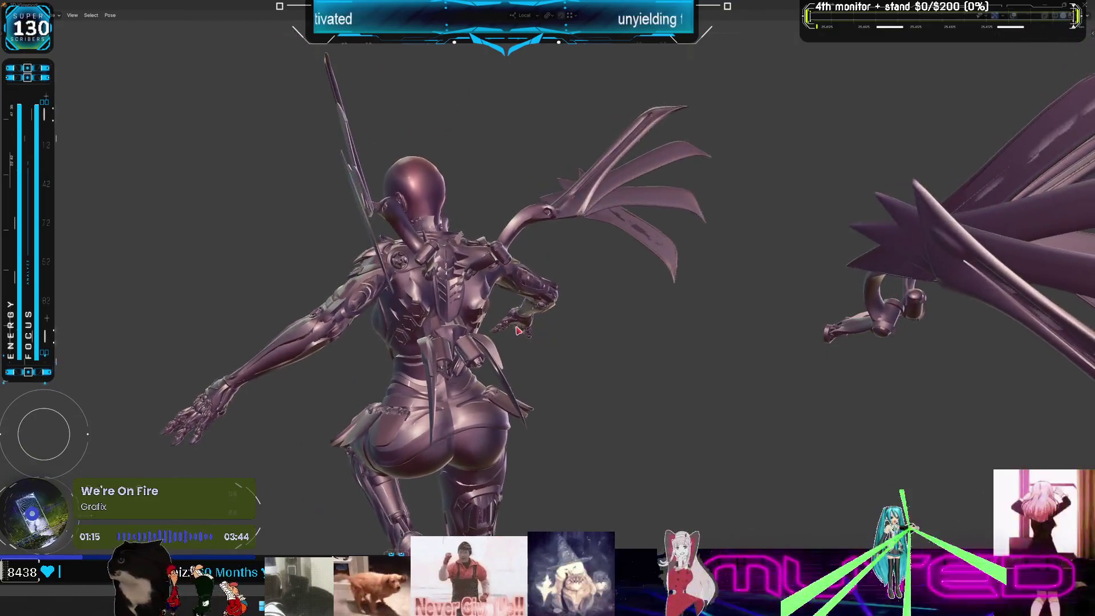
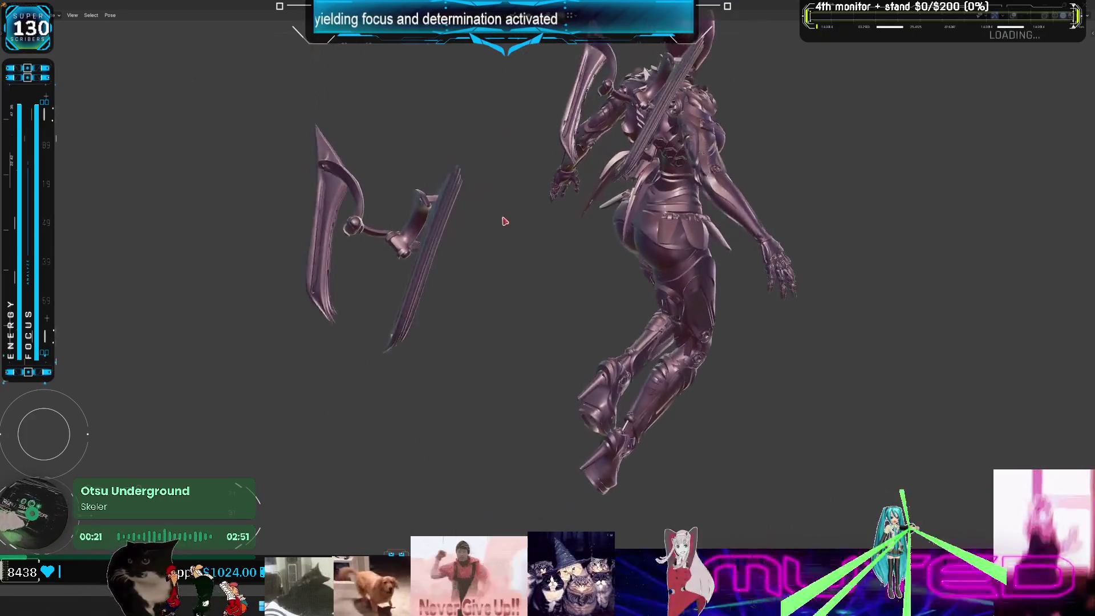
- Show the bone overlay, scrub the timeline to watch the wings, and orbit to the character's side
key("shift+alt+z")
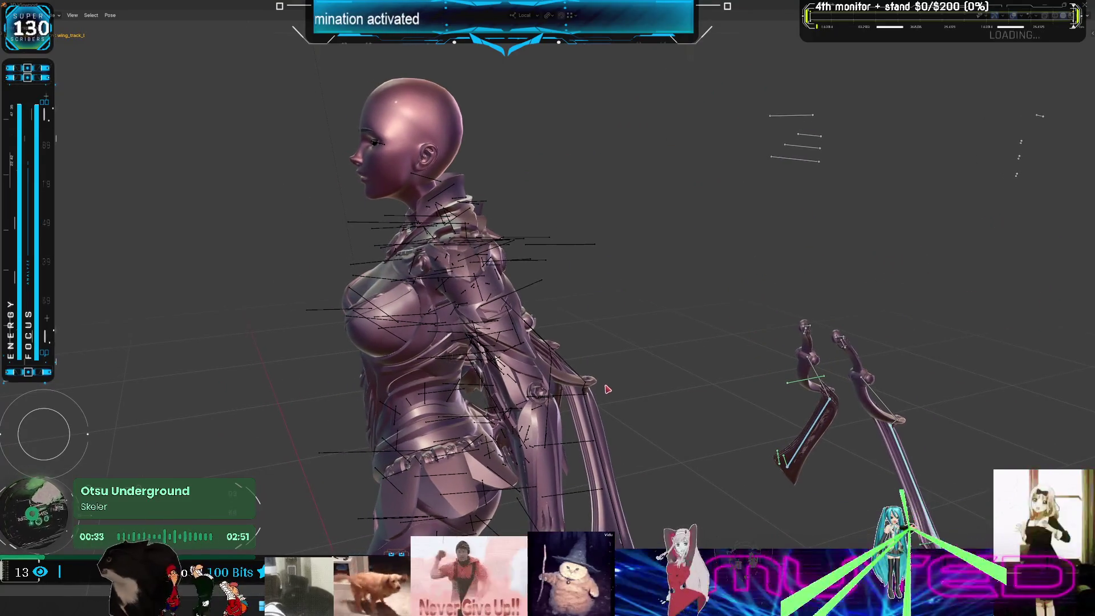
mouse_move(593, 377)
left_mouse_down()
mouse_move(636, 376)
mouse_move(639, 394)
left_mouse_up()
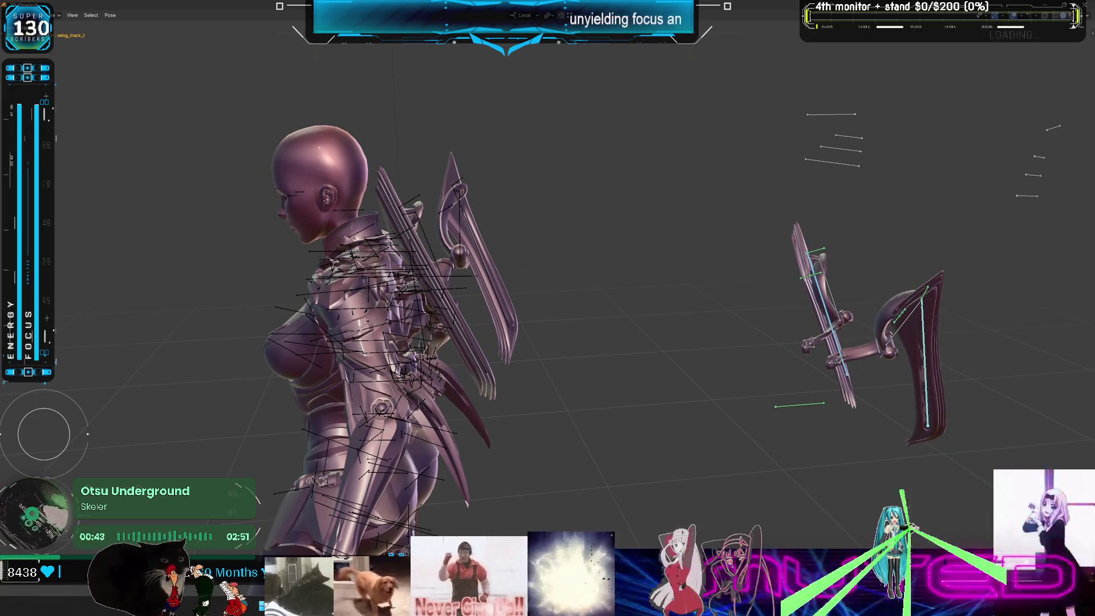
key("KP_0")
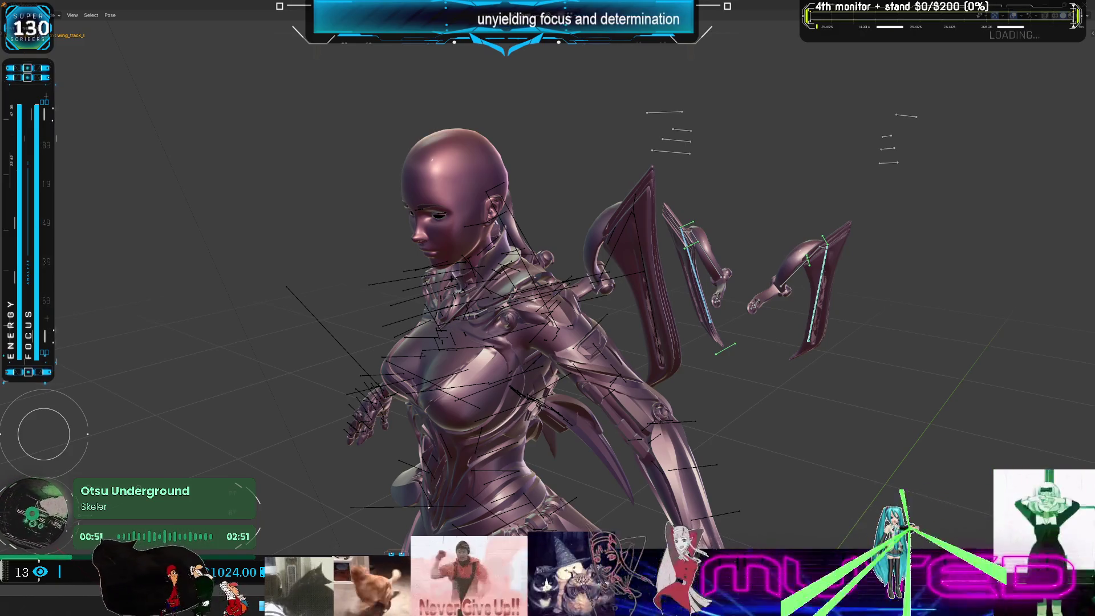
middle_click_drag(673, 349, 733, 350)
right_click(732, 351)
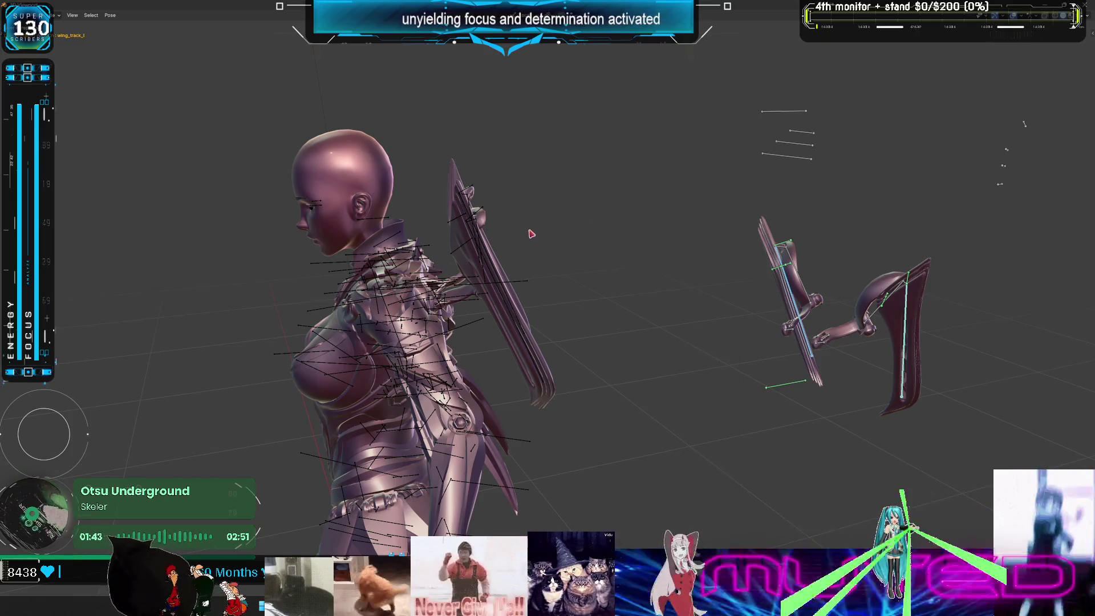
- Orbit in close behind the character and try selecting the wing bones, undoing the selection
middle_click_drag(528, 232, 542, 231)
middle_click_drag(893, 286, 729, 260)
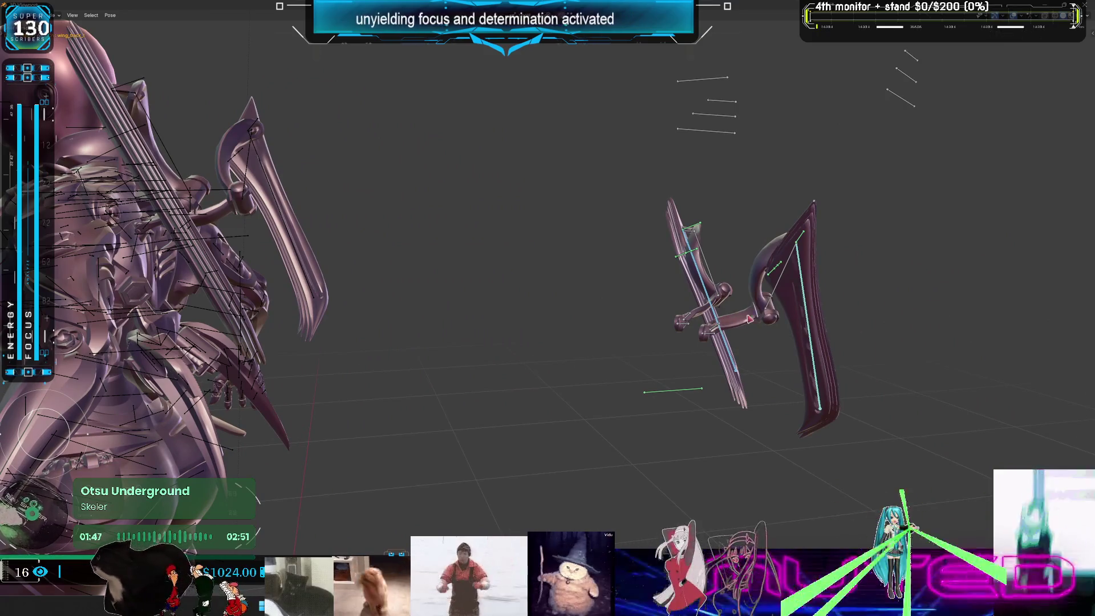
left_click(776, 291)
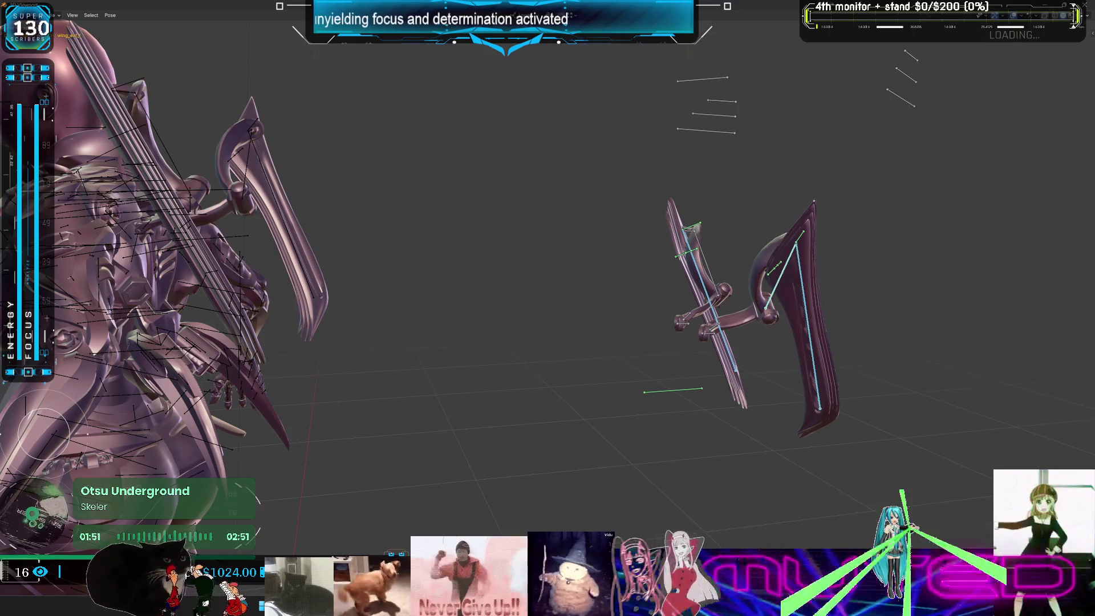
middle_click_drag(732, 322, 782, 320)
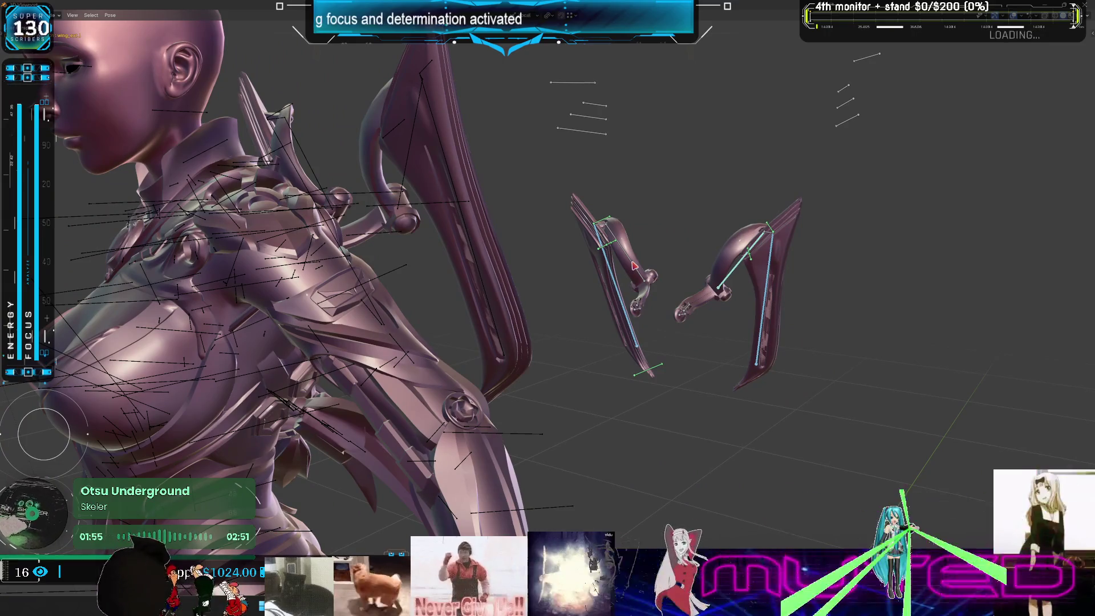
scroll(664, 267, "up", 5)
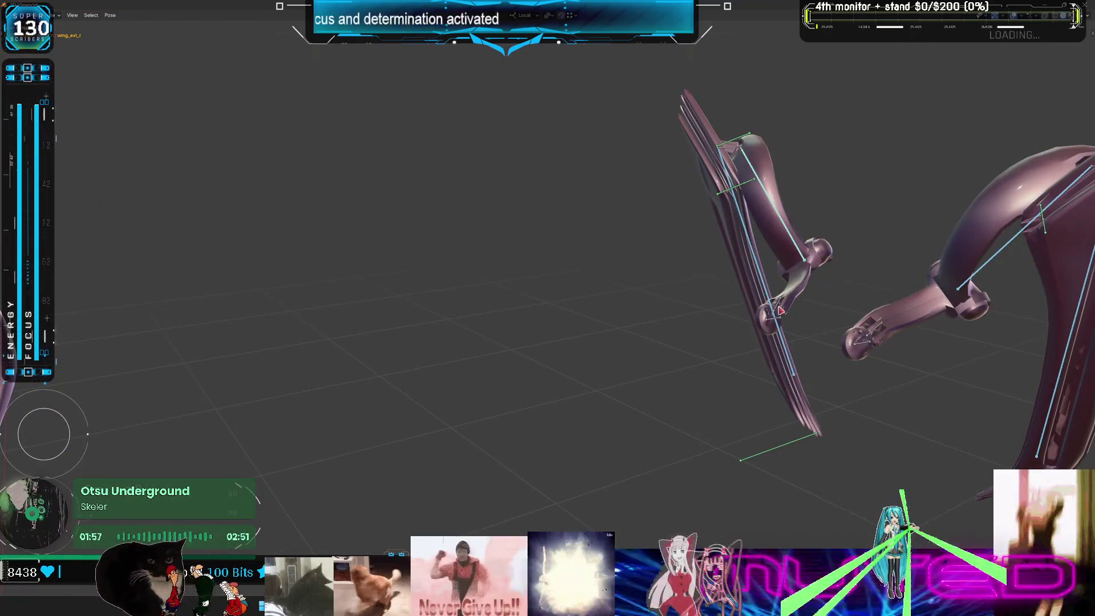
left_click(881, 326)
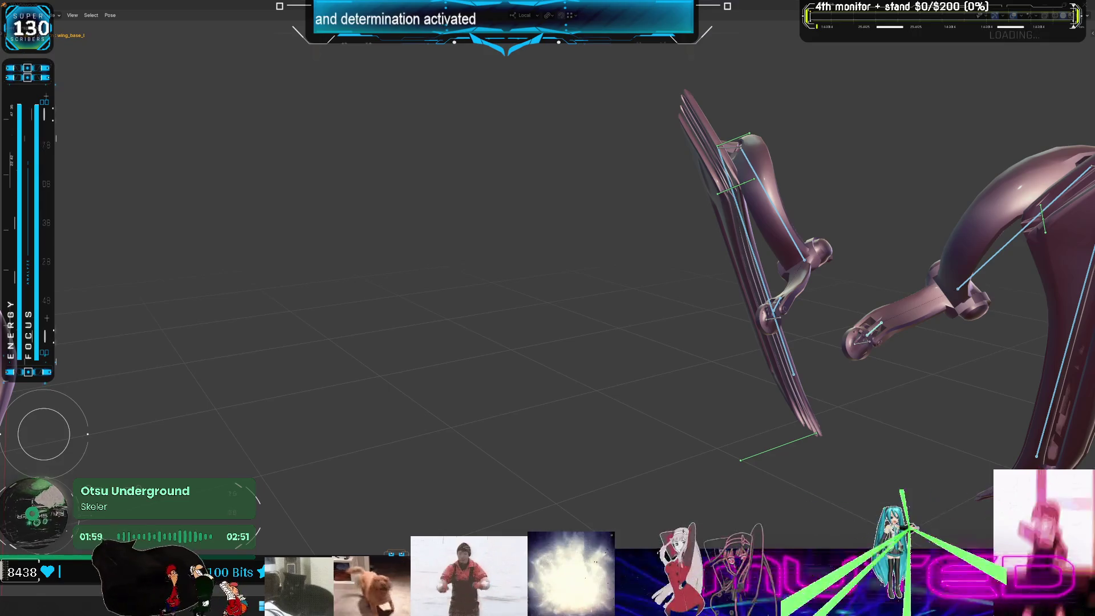
middle_click_drag(890, 276, 673, 313)
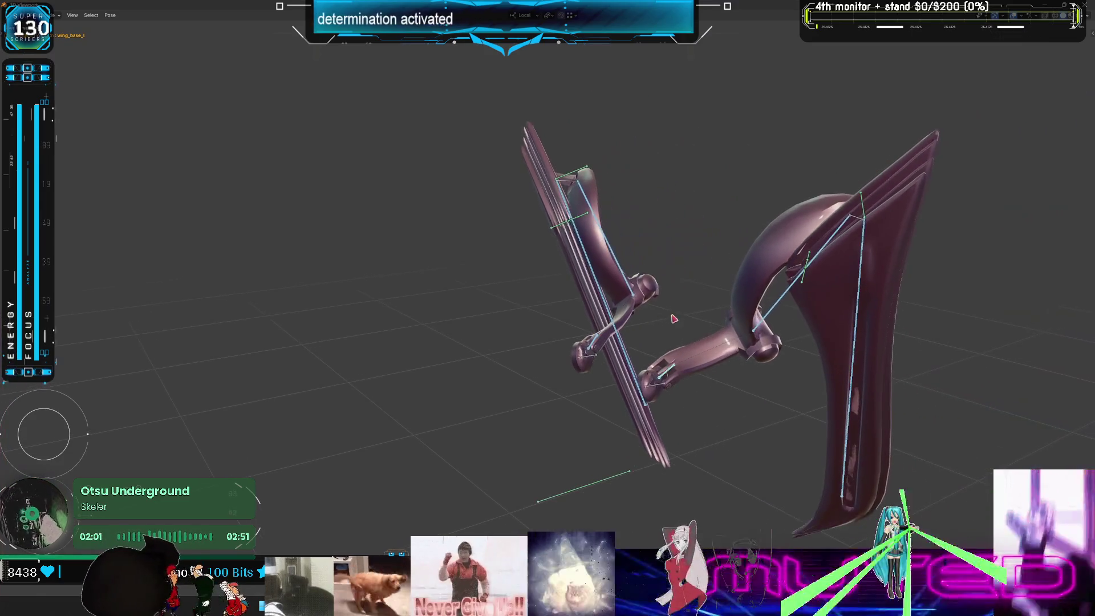
key("ctrl+z")
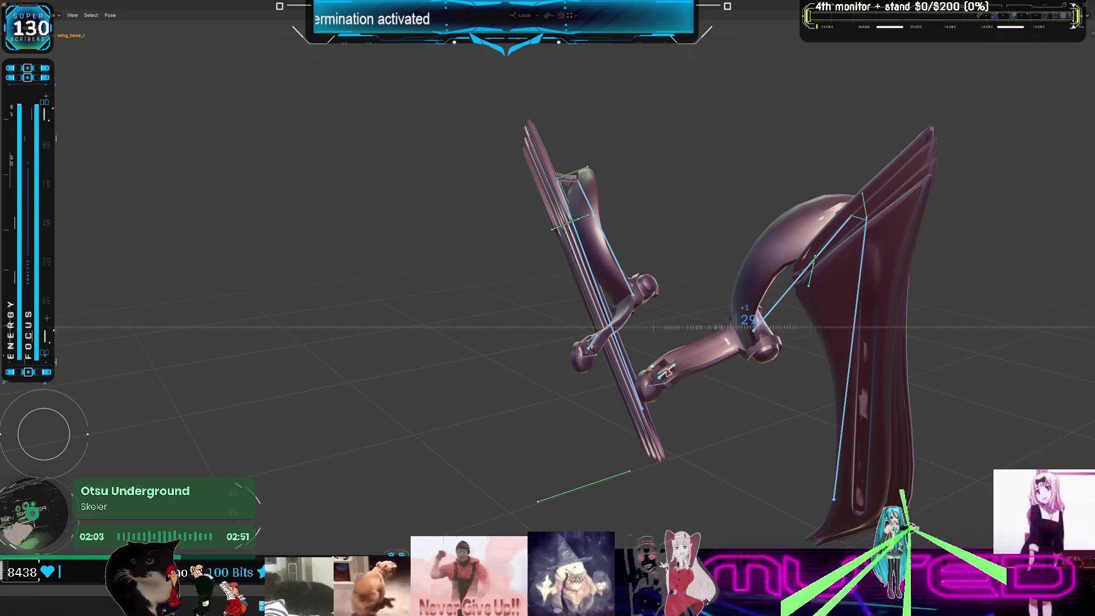
- Rotate the right wing's base bone about its local Z axis and view the whole character
left_click(593, 344)
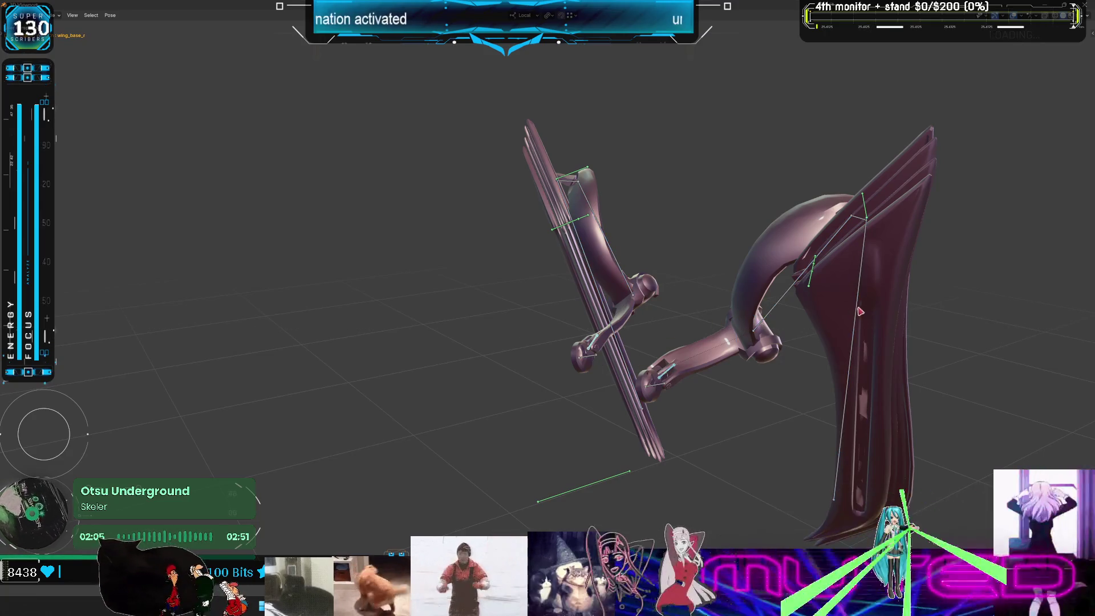
key("r")
key("z")
left_click(864, 322)
mouse_move(865, 323)
middle_mouse_down()
mouse_move(500, 308)
mouse_move(609, 300)
mouse_move(738, 323)
mouse_move(466, 282)
mouse_move(483, 327)
mouse_move(552, 303)
middle_mouse_up()
- Rotate the wing bone about its X axis, redoing it after one cancelled attempt
scroll(466, 283, "up", 8)
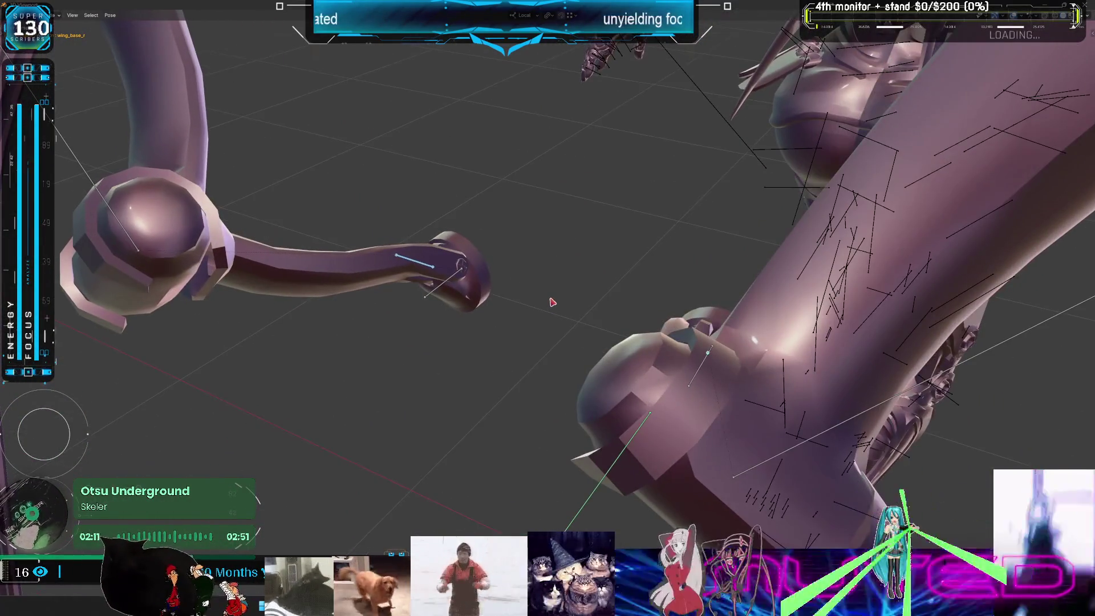
key("comma")
left_click(607, 298)
key("r")
key("x")
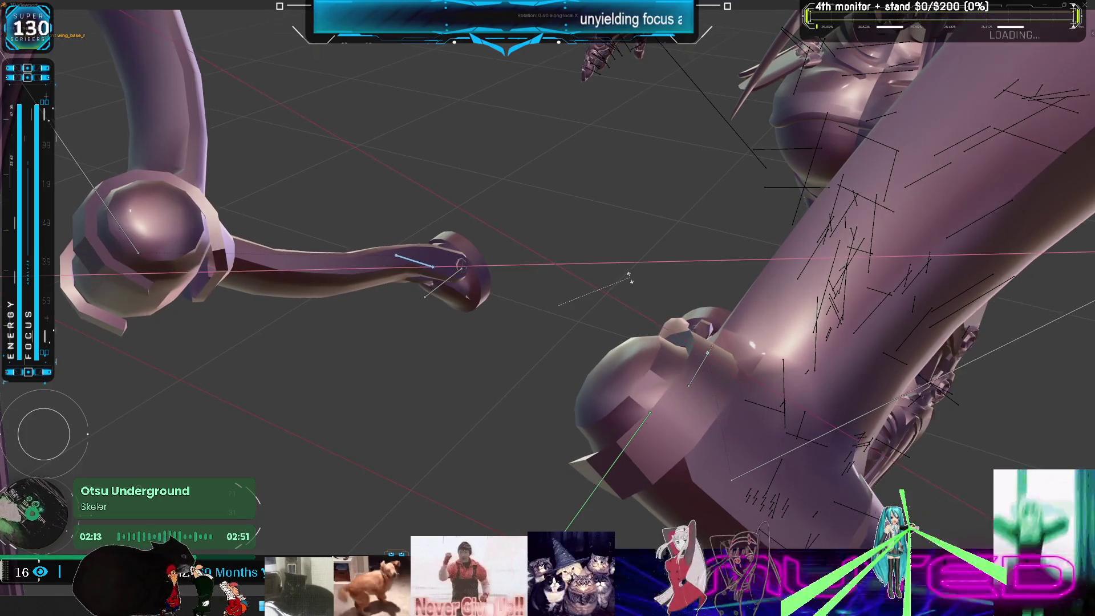
right_click(631, 278)
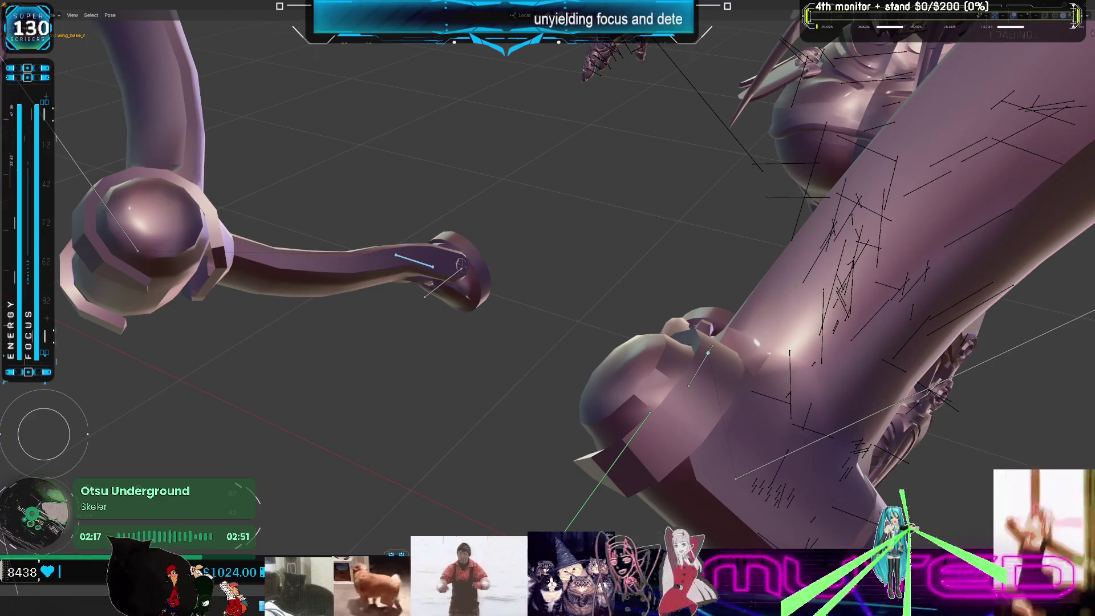
key("r")
key("x")
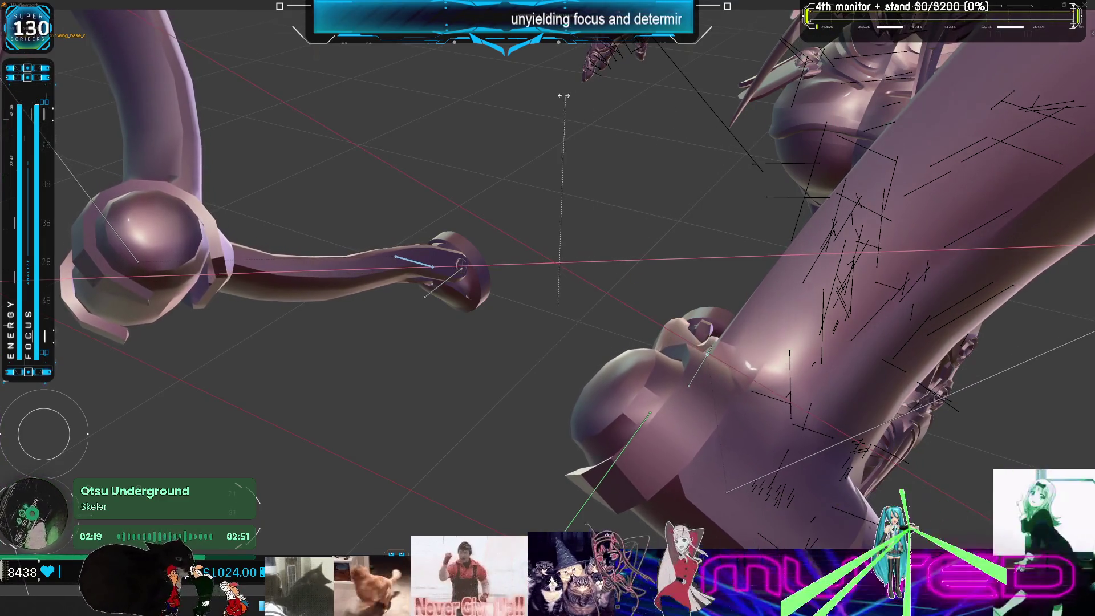
left_click(482, 122)
- Rotate the selected wing bones about X, then select the left wing base in front view
left_click(329, 219)
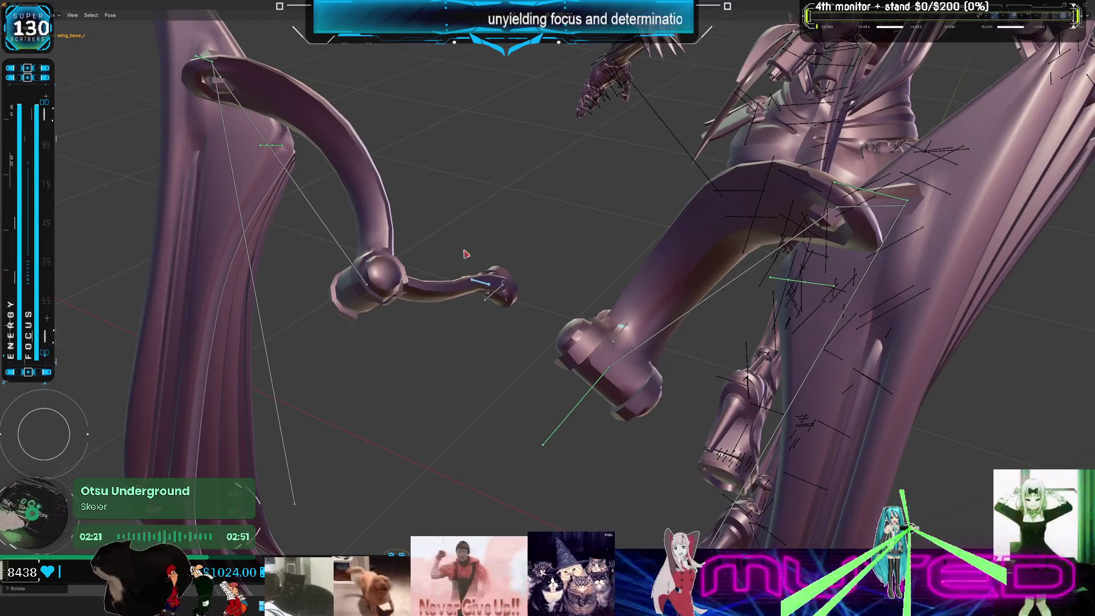
key("ctrl+Tab")
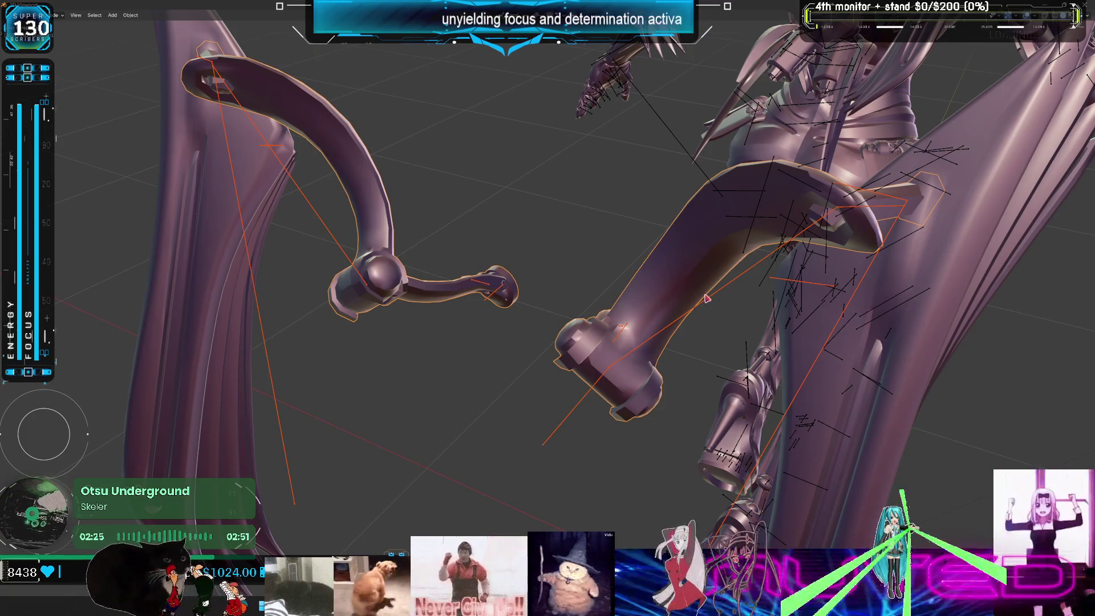
key("ctrl+Tab")
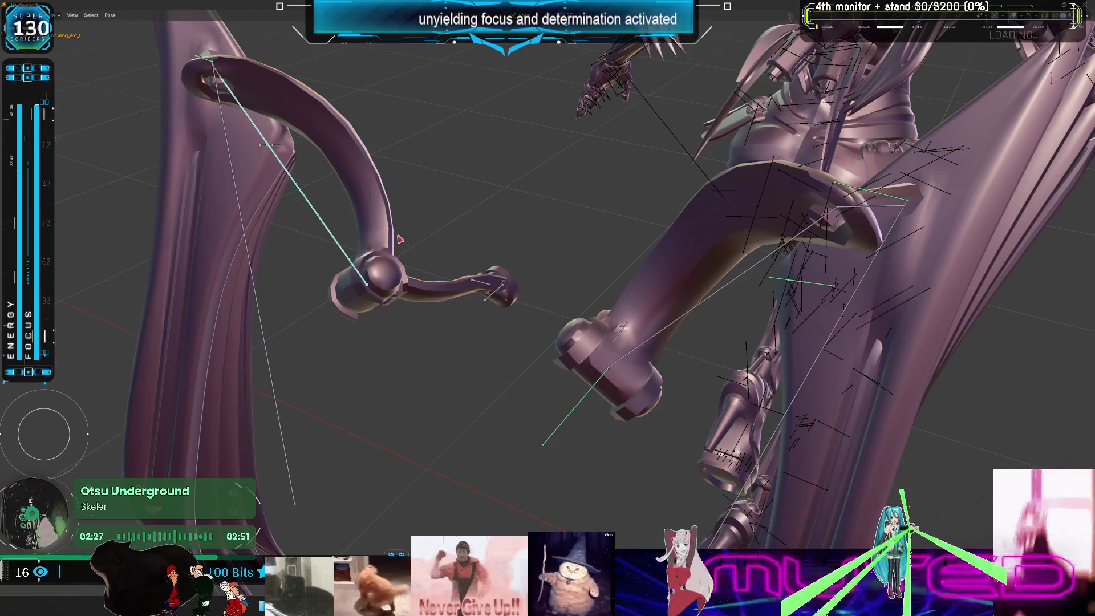
key("a")
key("r")
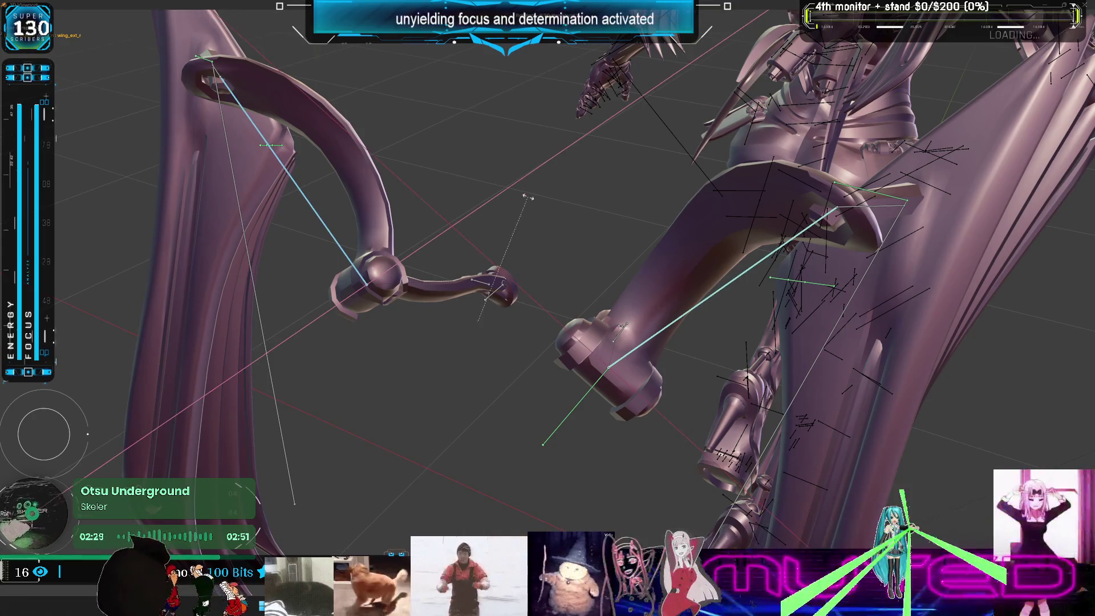
key("x")
key("x")
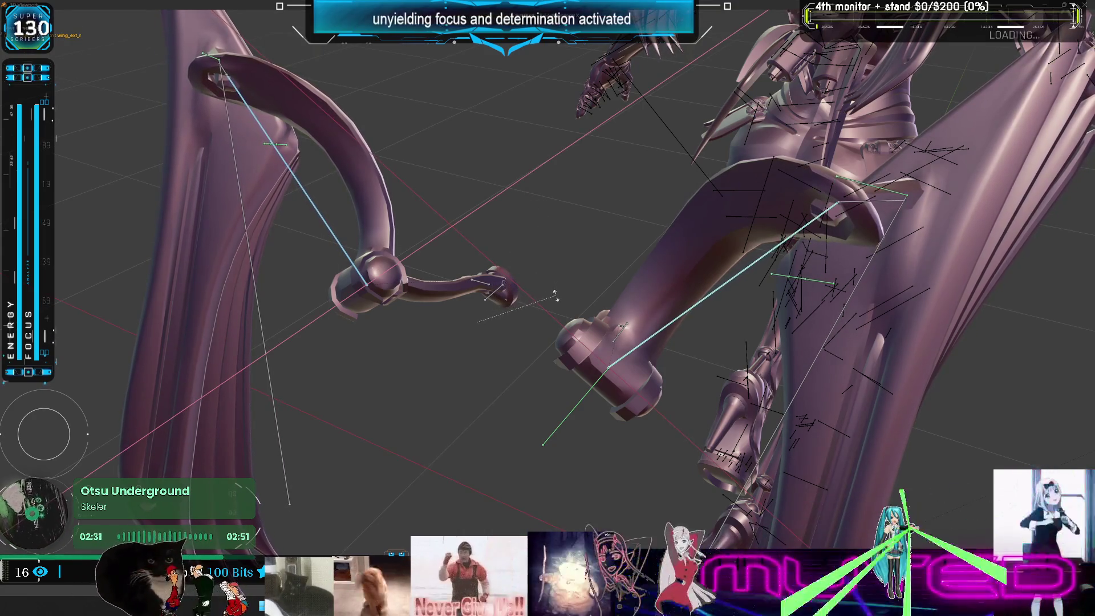
left_click(550, 308)
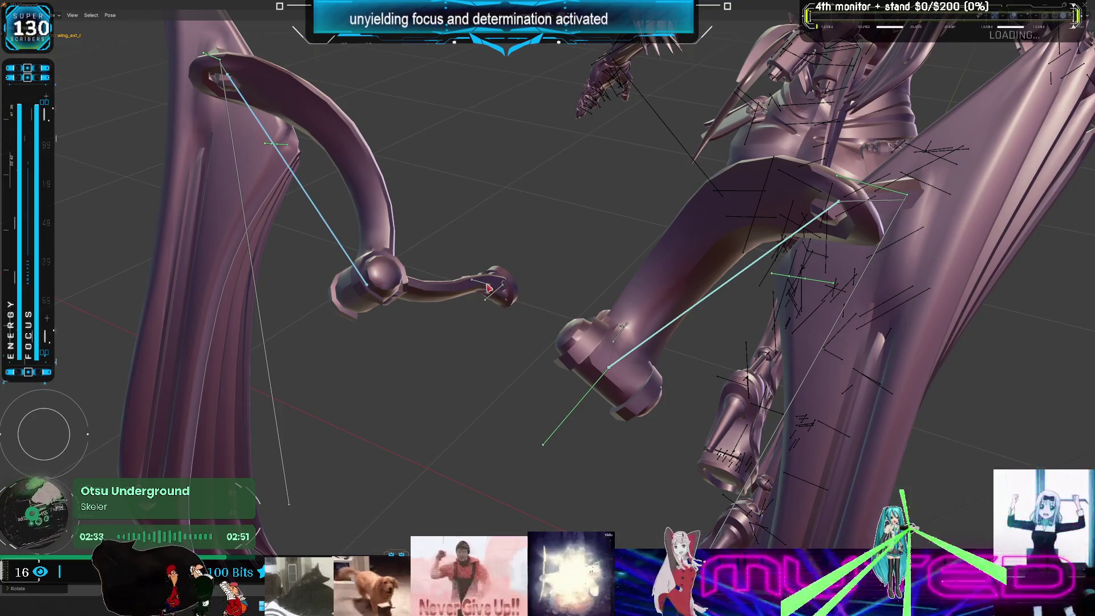
left_click(484, 283)
key("KP_1")
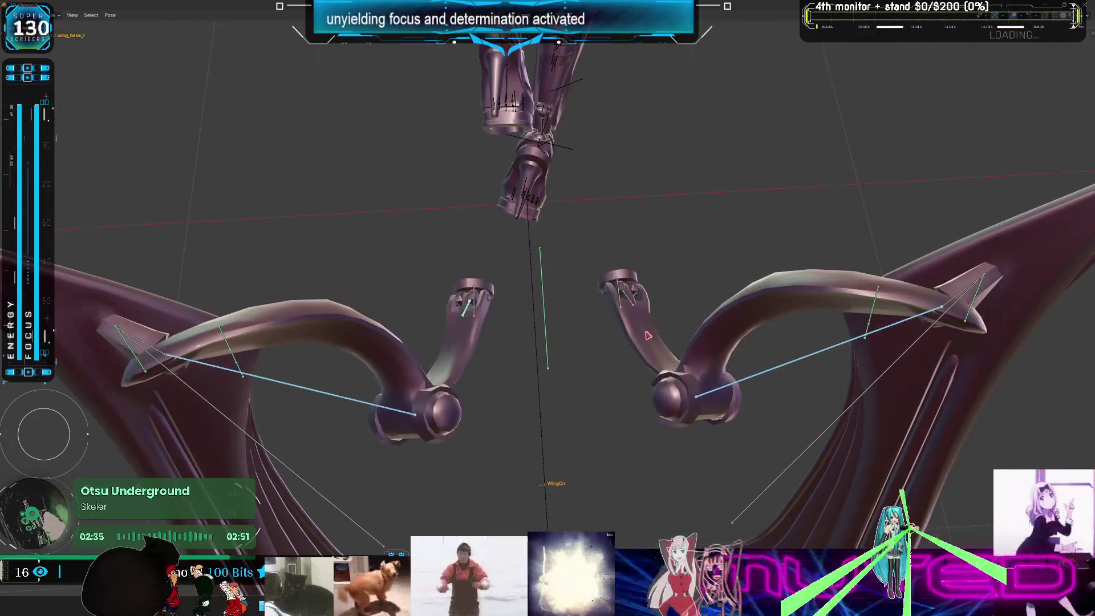
left_click(628, 305)
right_click(628, 306)
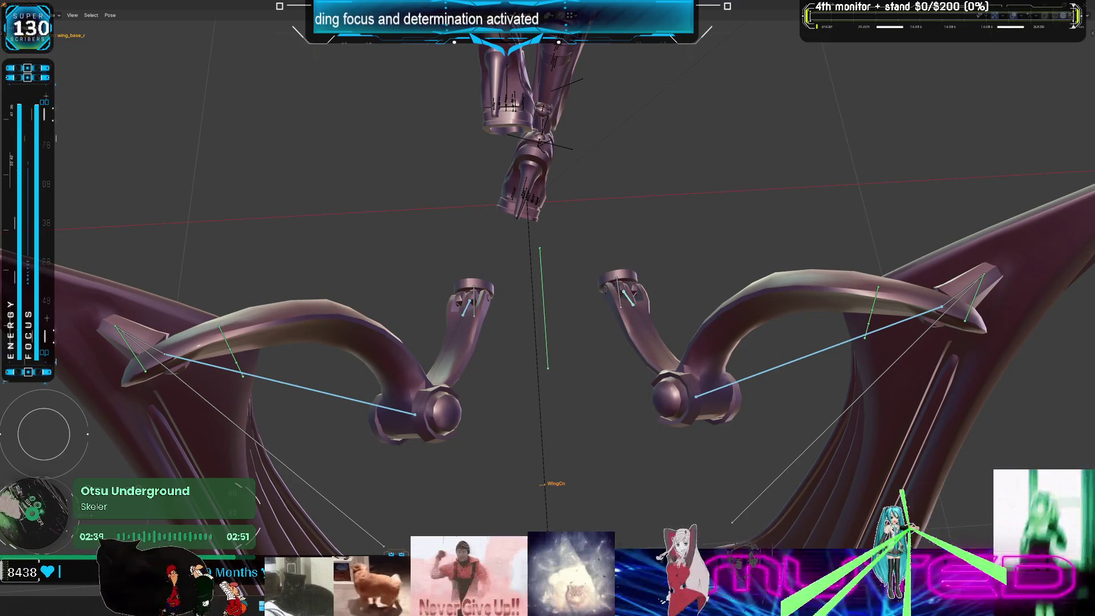
key("ctrl+KP_1")
mouse_move(836, 282)
middle_mouse_down()
mouse_move(584, 298)
mouse_move(637, 320)
mouse_move(579, 308)
mouse_move(627, 307)
middle_mouse_up()
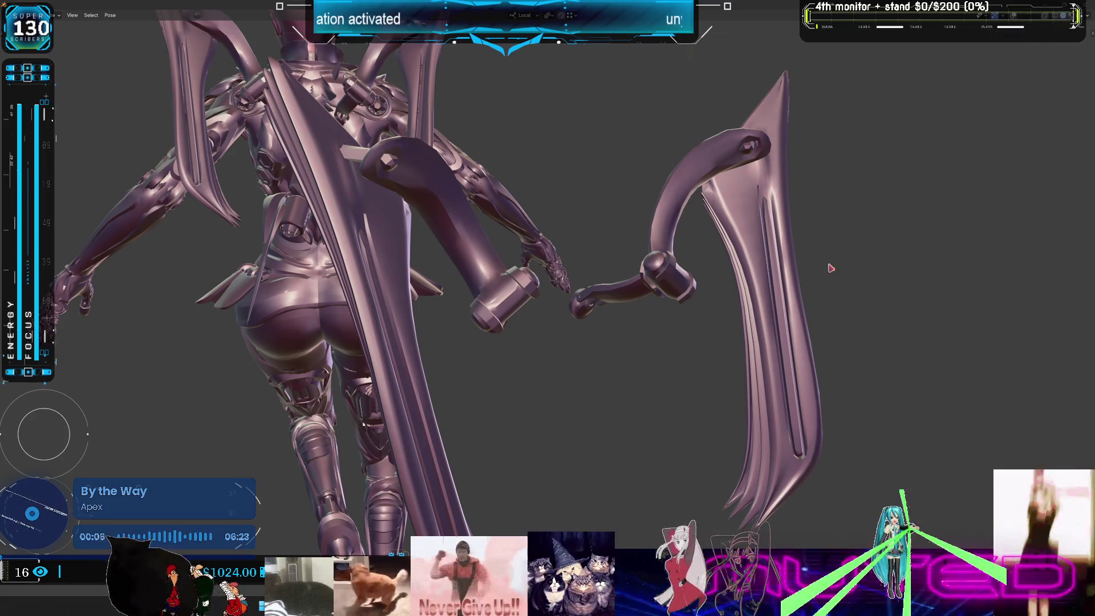
key("ctrl+Page_Up")
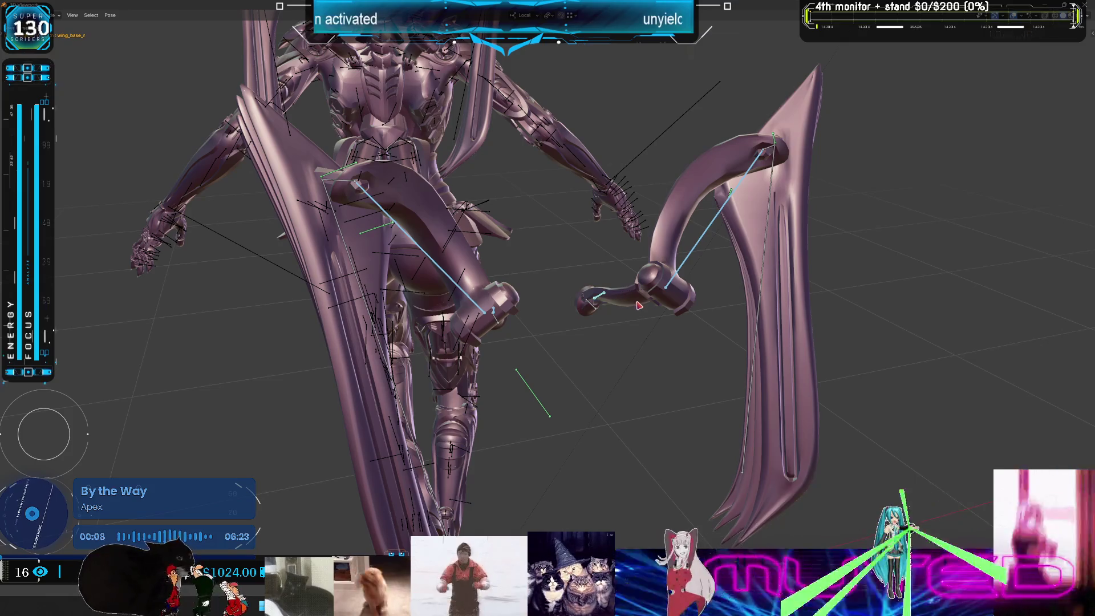
key("shift+e")
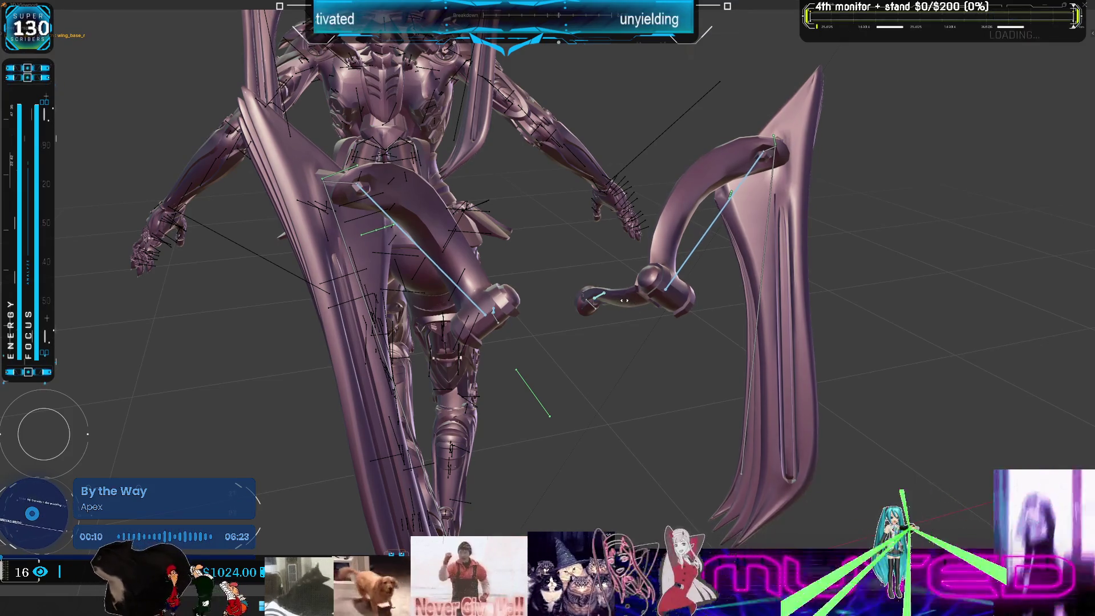
- Confirm the right wing's breakdown pose, keyframe it, and play the animation with bones hidden
left_click(662, 308)
right_click(662, 311)
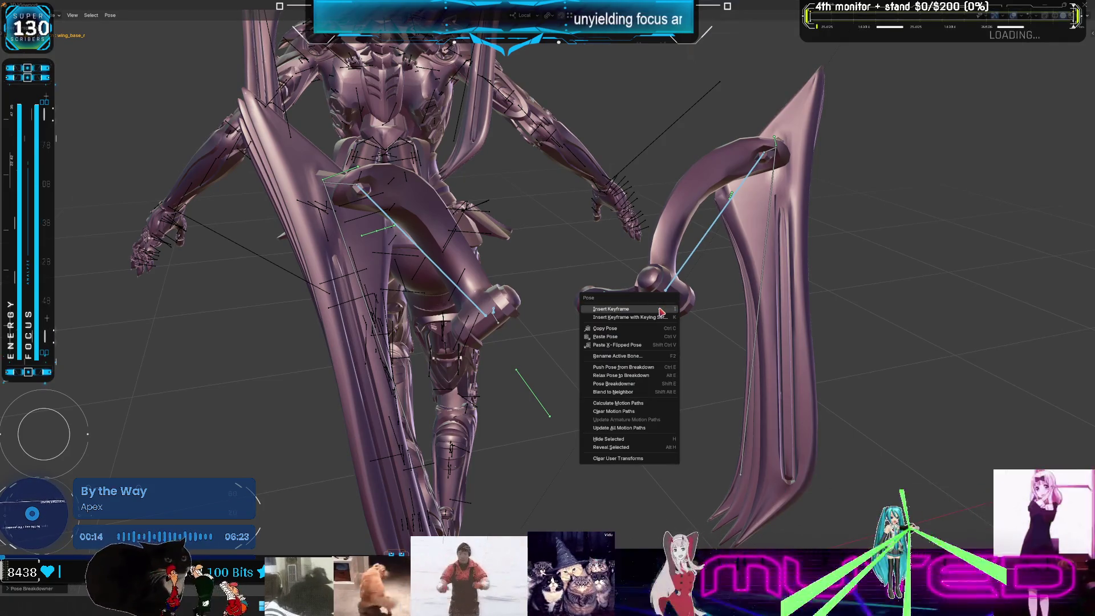
left_click(662, 309)
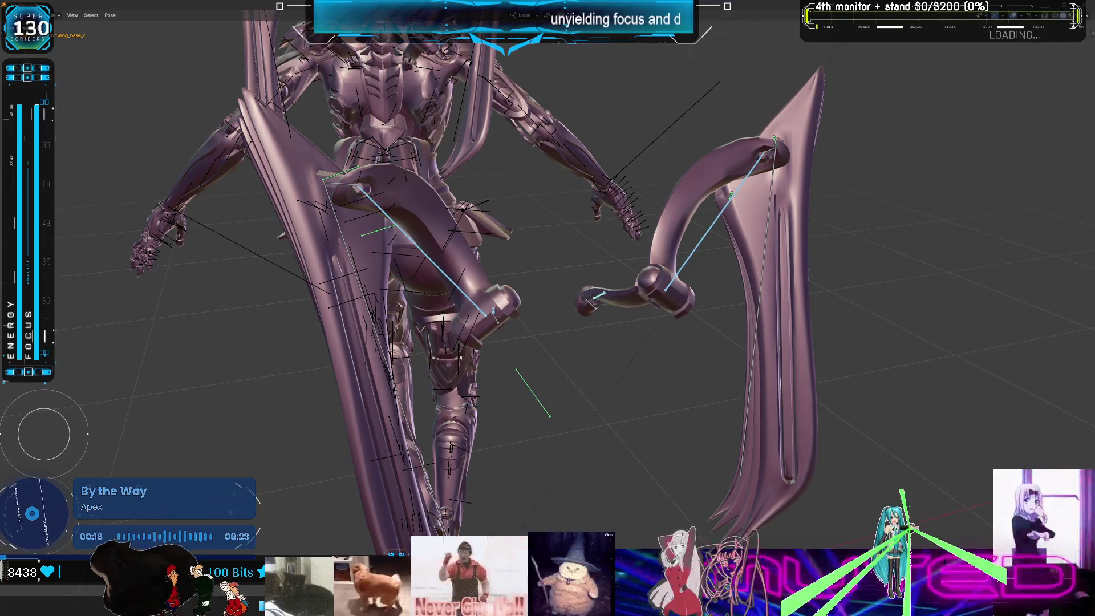
key("space")
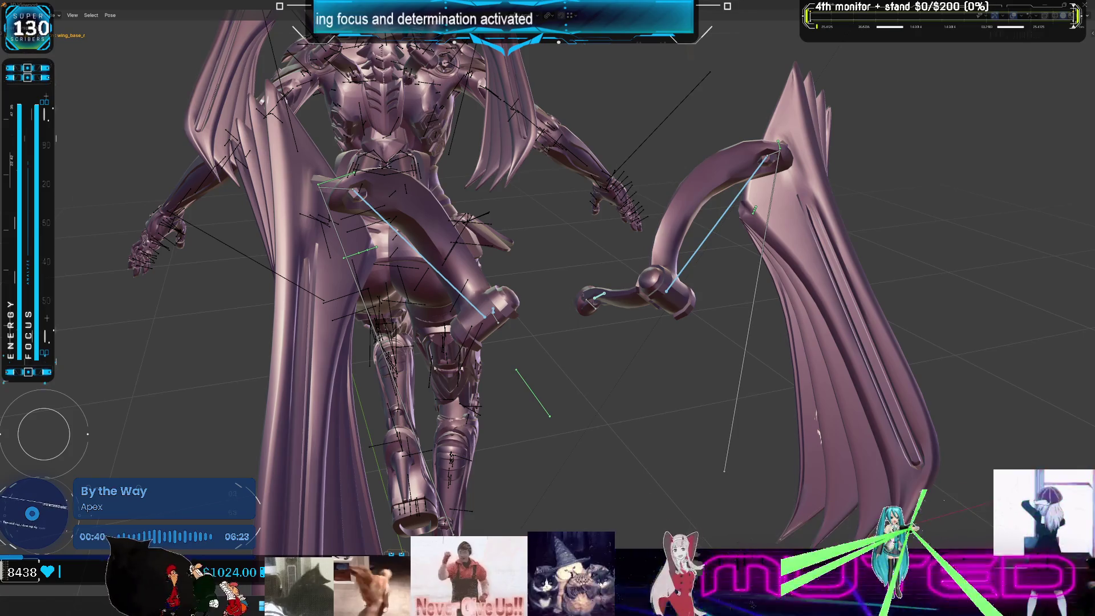
key("shift+alt+z")
key("shift+alt+z")
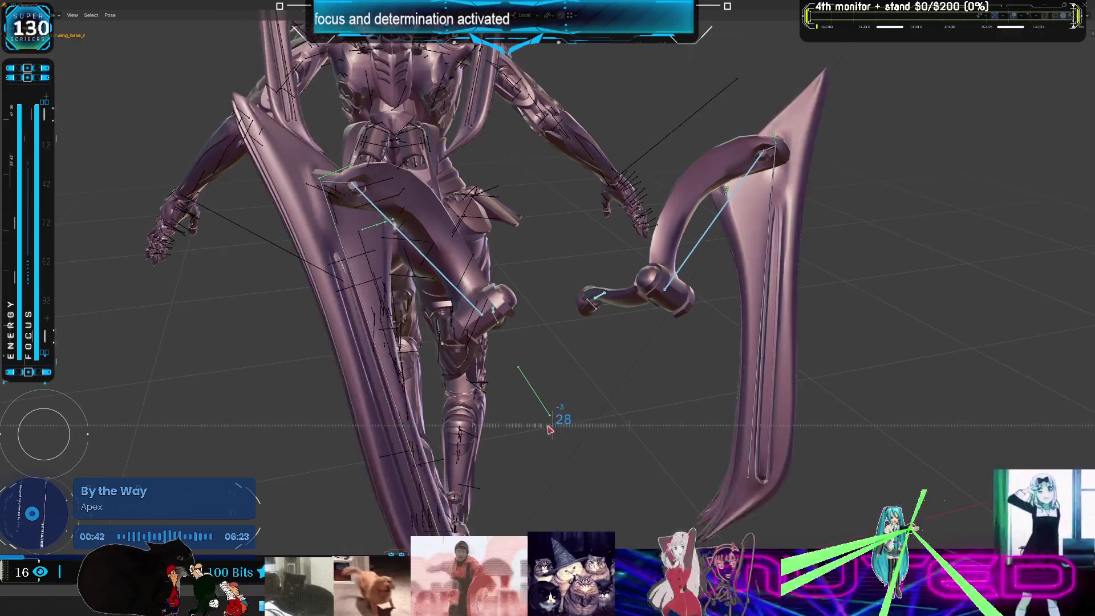
mouse_move(544, 434)
left_mouse_down()
mouse_move(587, 441)
mouse_move(536, 432)
mouse_move(559, 444)
left_mouse_up()
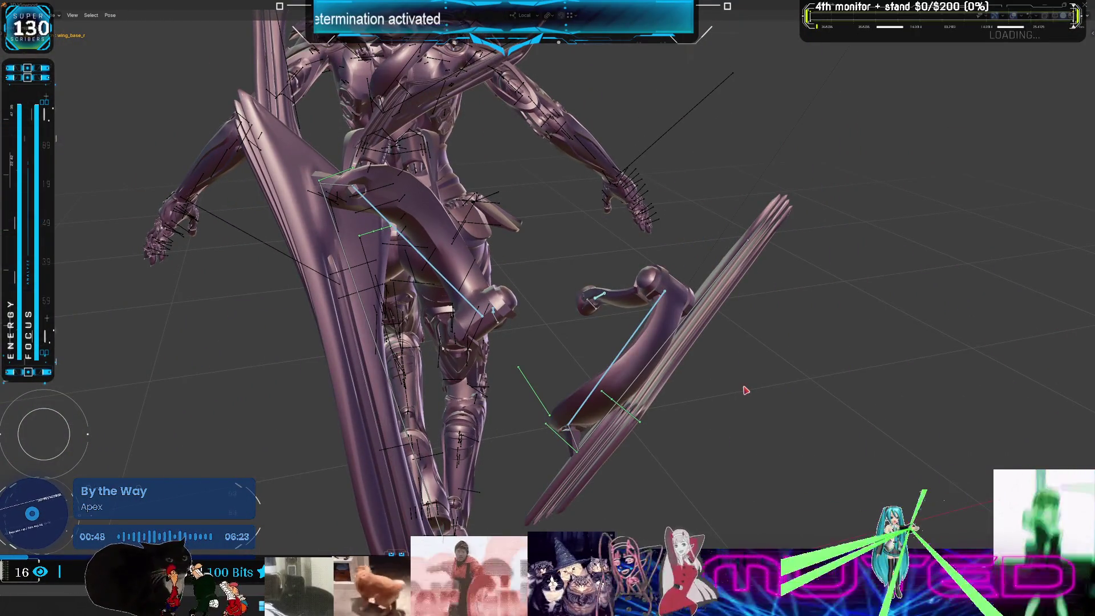
key("space")
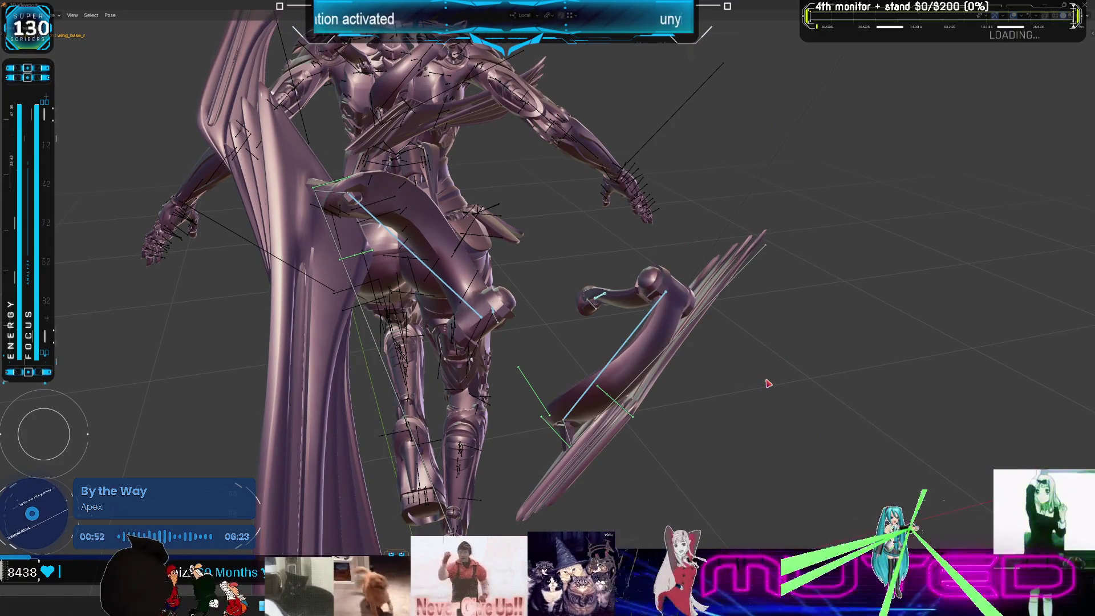
key("ctrl+z")
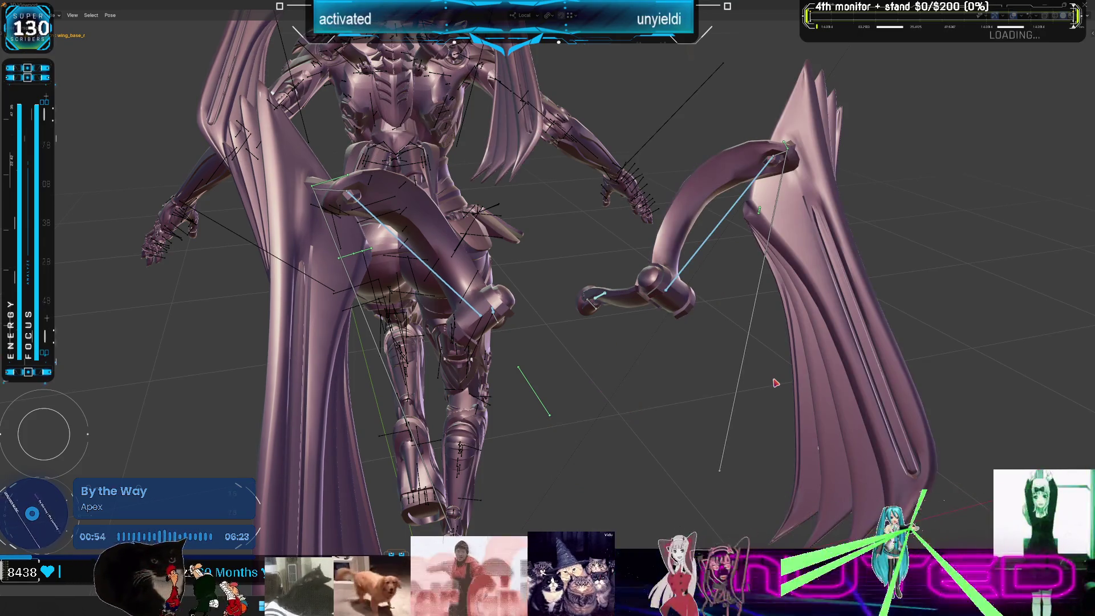
key("ctrl+shift+z")
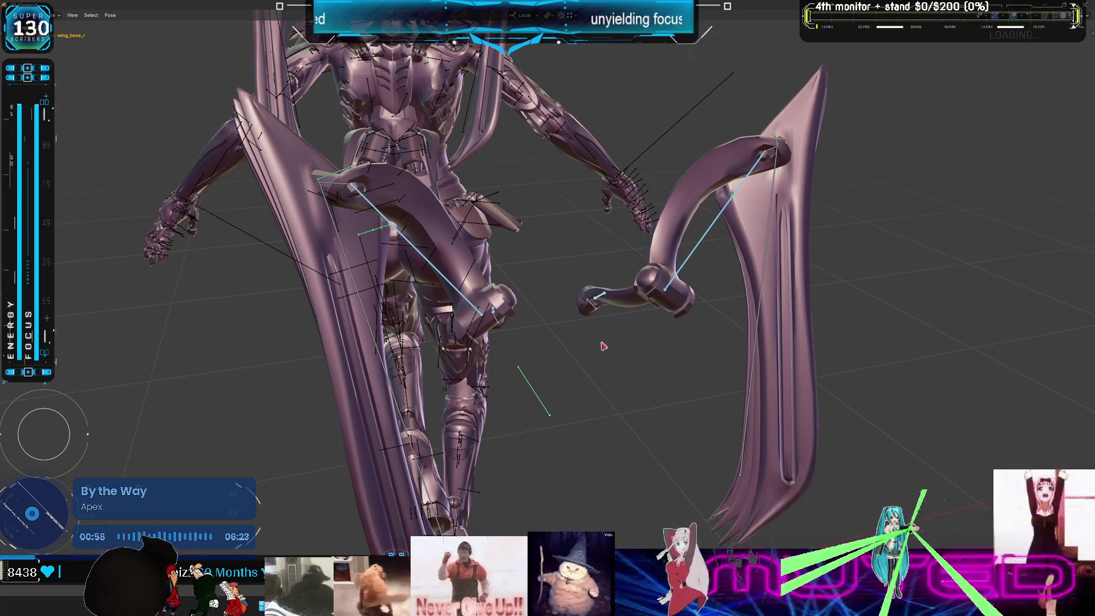
scroll(603, 348, "down", 5, "alt")
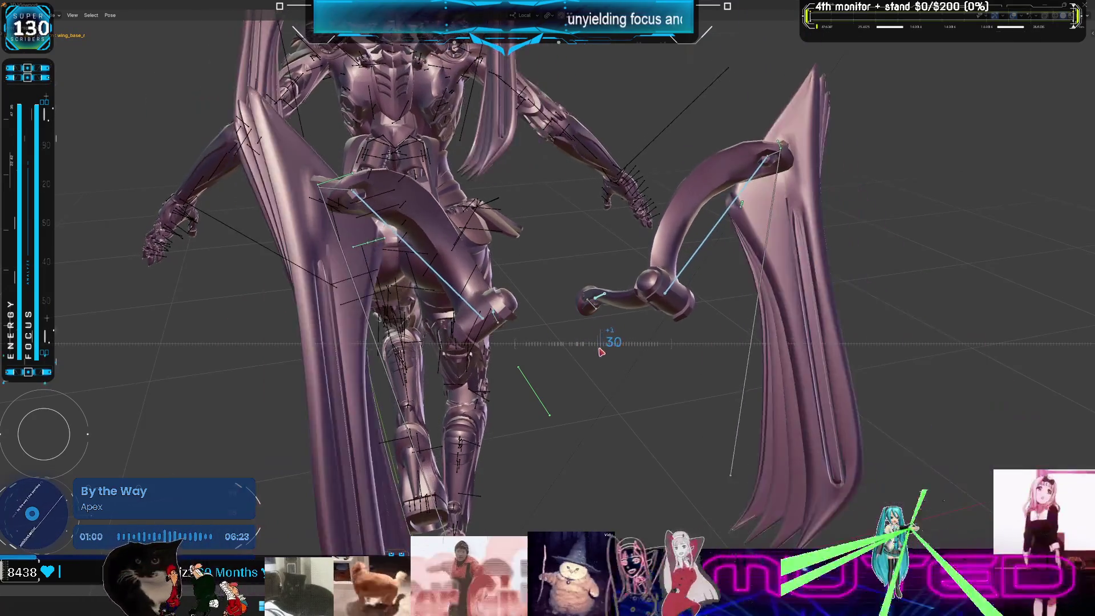
scroll(603, 352, "down", 4, "alt")
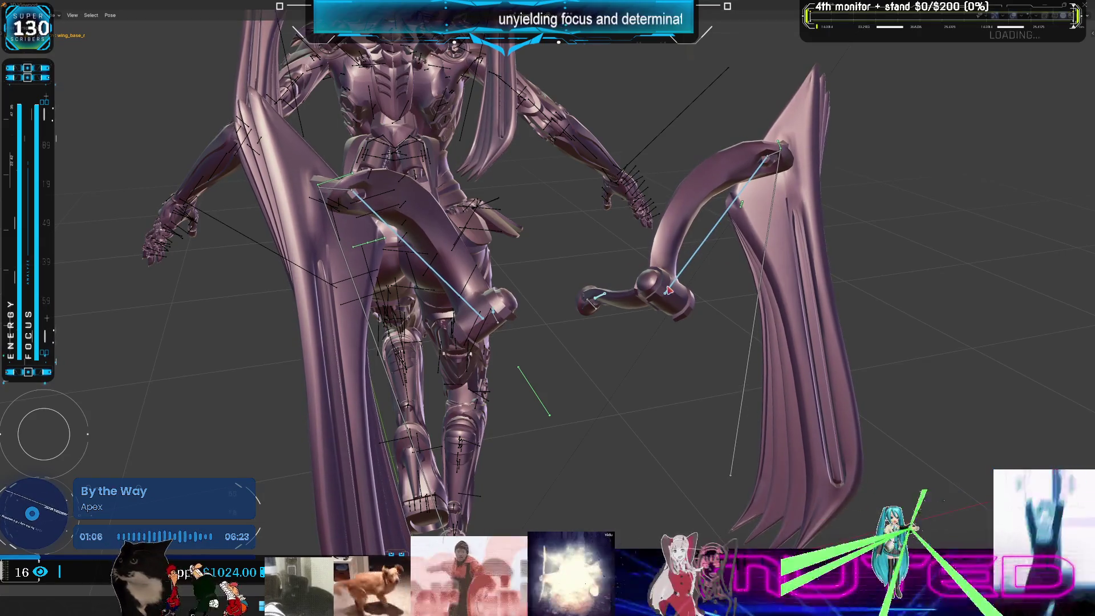
key("shift+e")
- Keyframe the new breakdown pose, scrub to frame 29, and select the small right wing bone
left_click(697, 308)
right_click(696, 307)
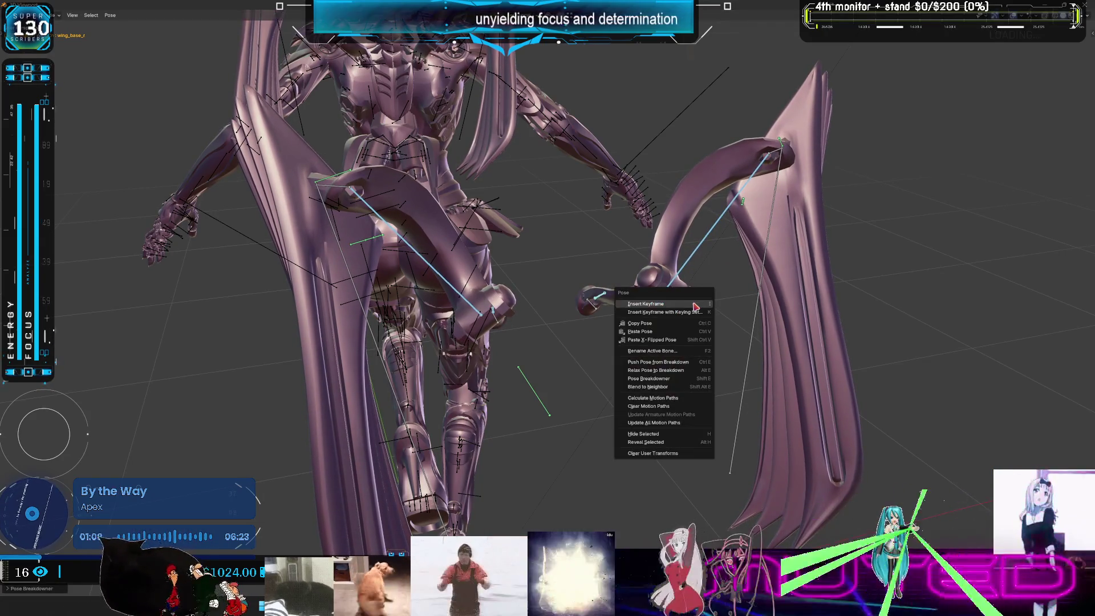
left_click(696, 306)
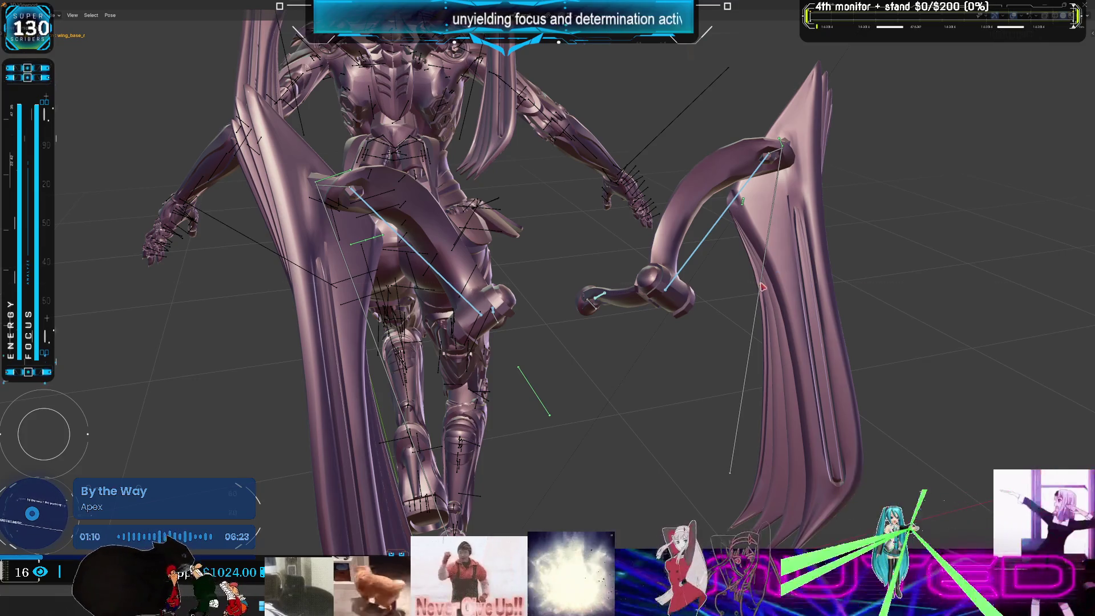
mouse_move(763, 287)
left_mouse_down()
mouse_move(793, 283)
mouse_move(725, 283)
mouse_move(750, 279)
mouse_move(792, 298)
mouse_move(728, 286)
mouse_move(760, 291)
left_mouse_up()
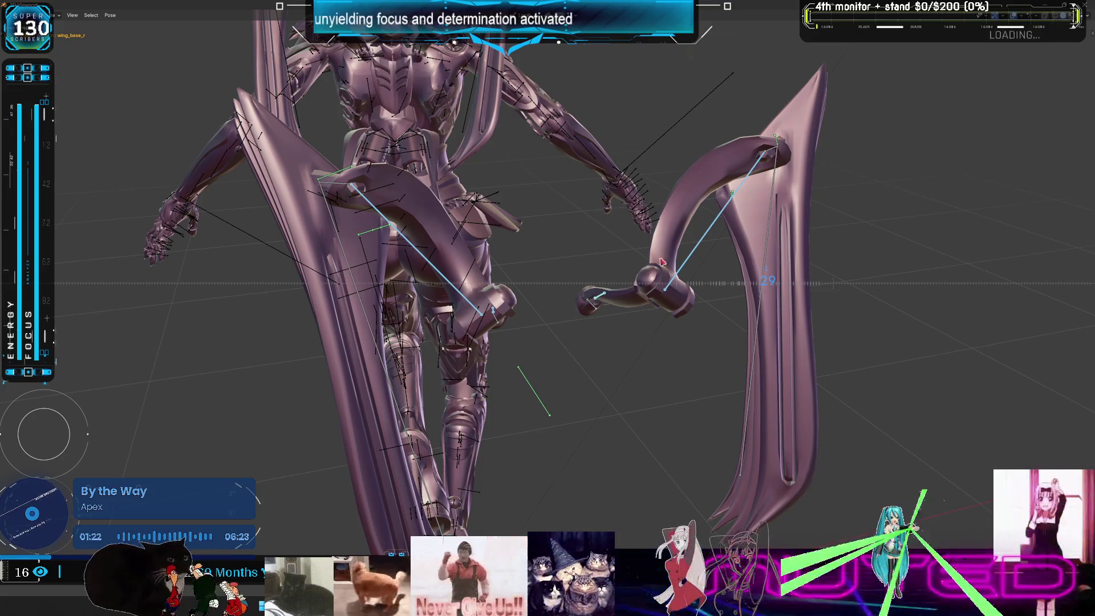
left_click_drag(662, 261, 661, 262)
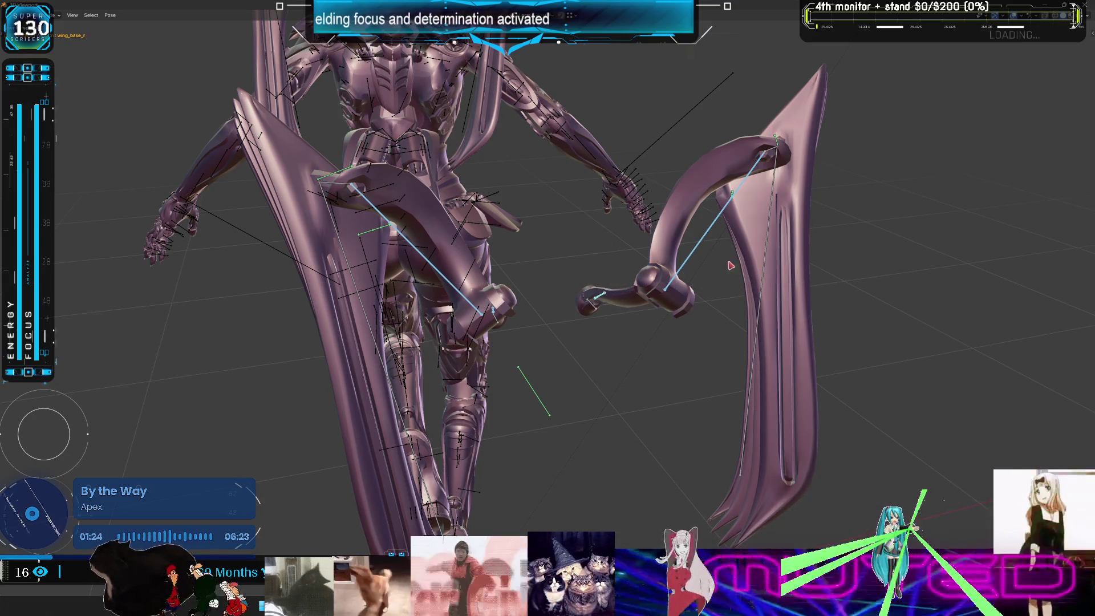
left_click(604, 296)
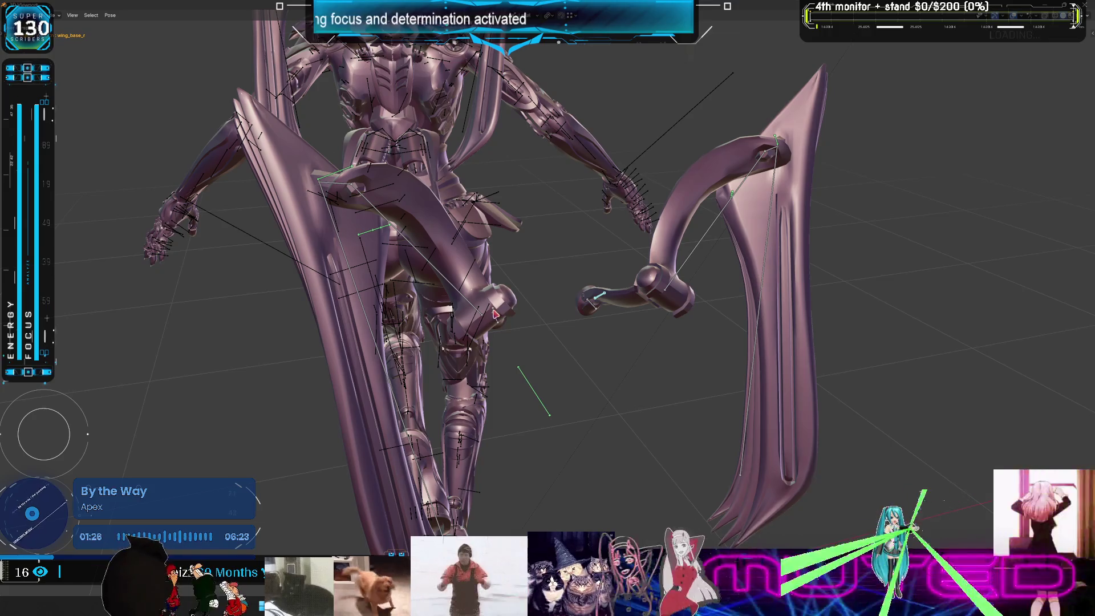
- Keyframe the wing bone's current pose after cancelling a trial X rotation
key("r")
key("x")
key("x")
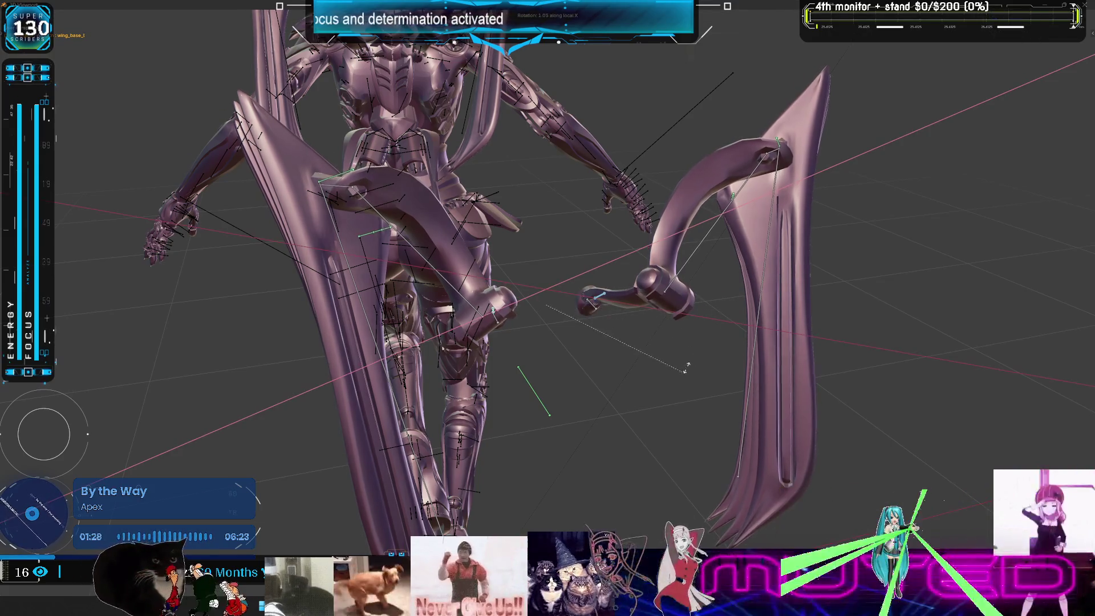
right_click(709, 344)
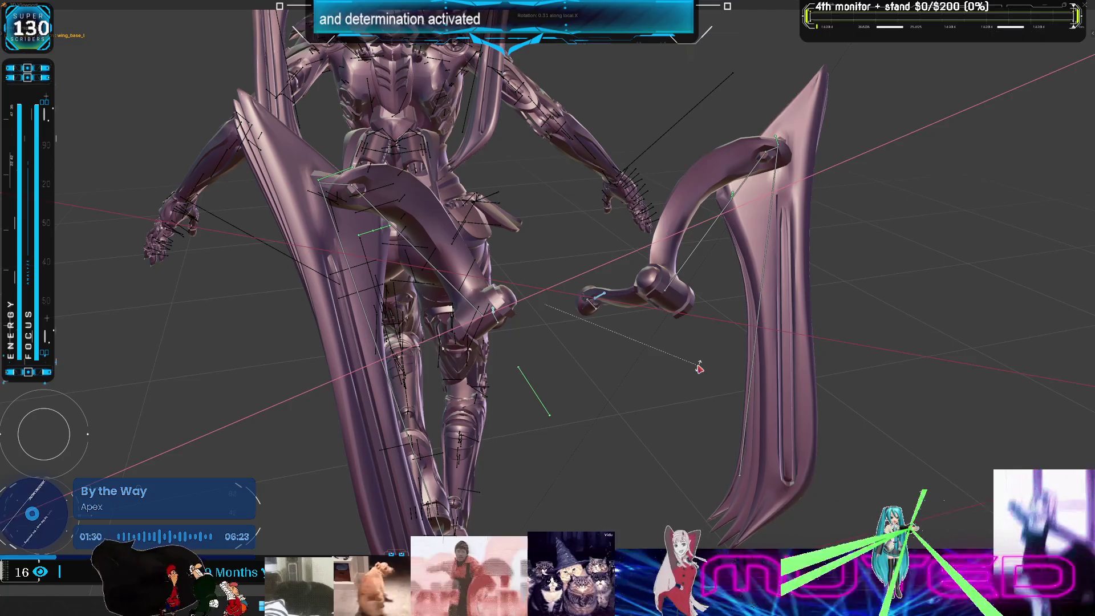
key("F3")
right_click(691, 285)
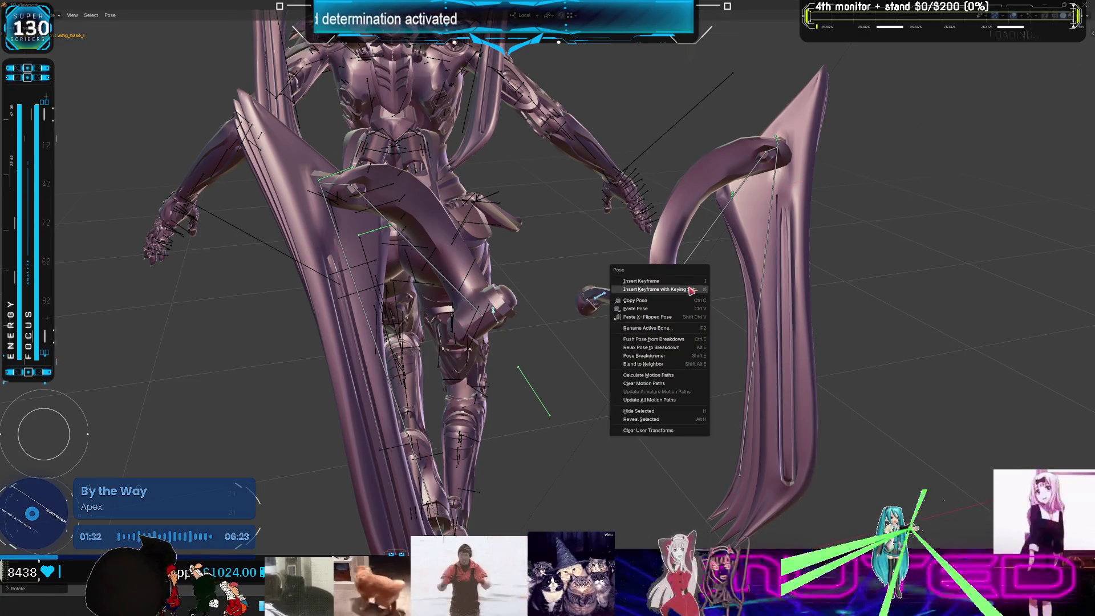
left_click(690, 283)
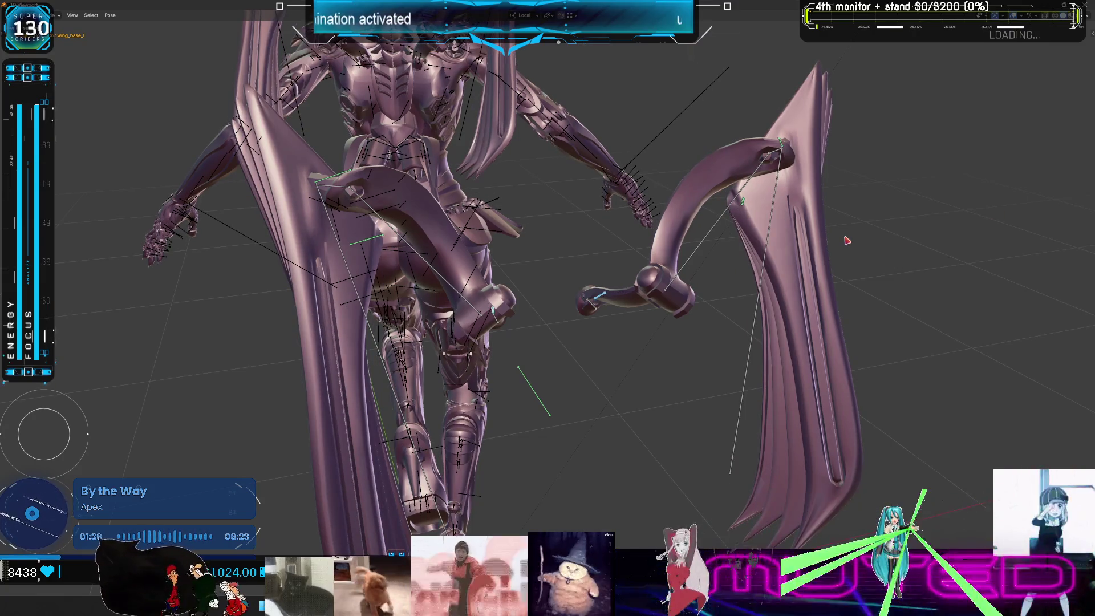
- Rotate the wing bone about its local X axis and keyframe the new pose
key("r")
key("x")
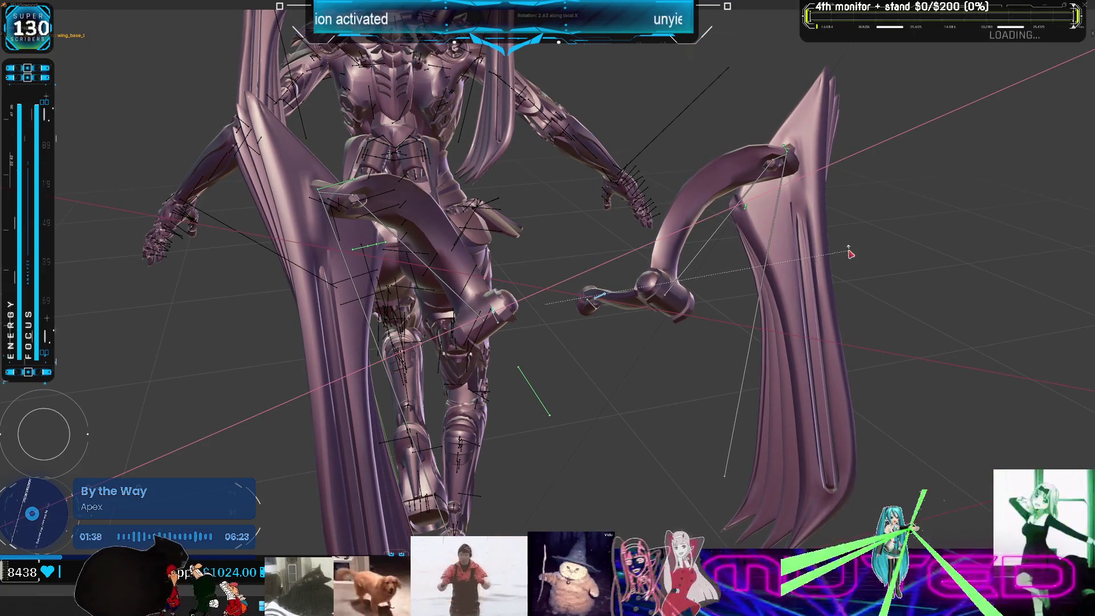
left_click(850, 253)
right_click(850, 253)
left_click(850, 253)
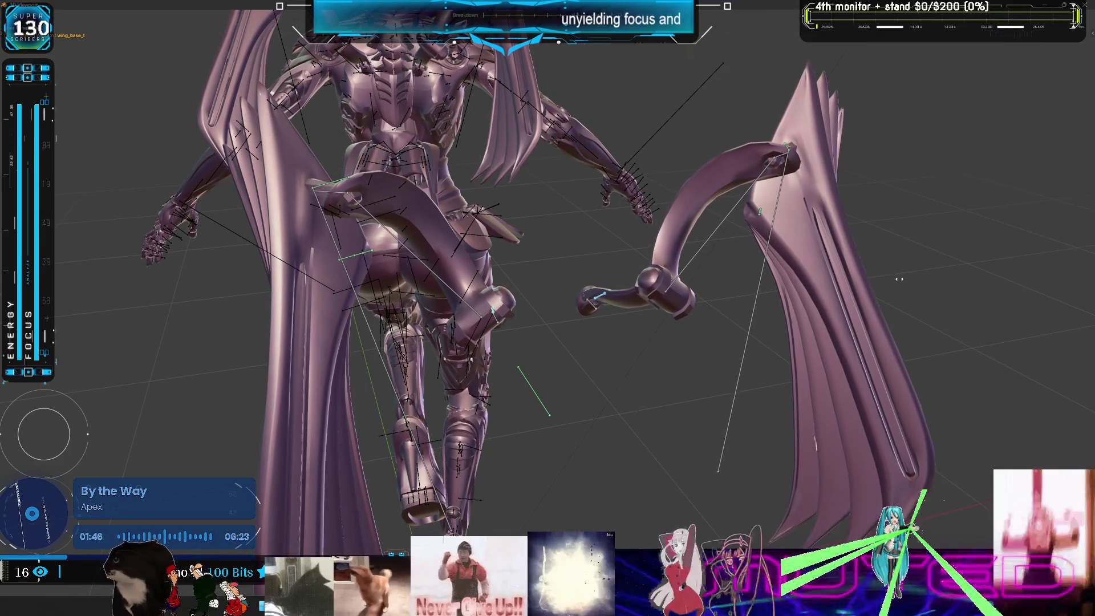
right_click(924, 276)
- Insert keyframes holding the wing pose on two further frames
left_click(924, 276)
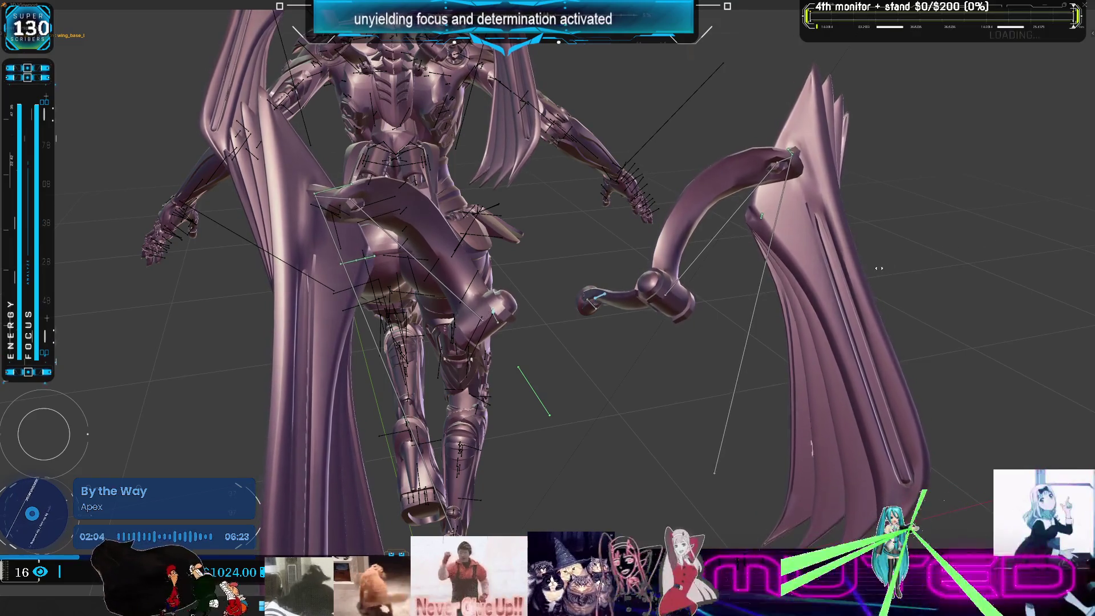
right_click(861, 275)
left_click(863, 276)
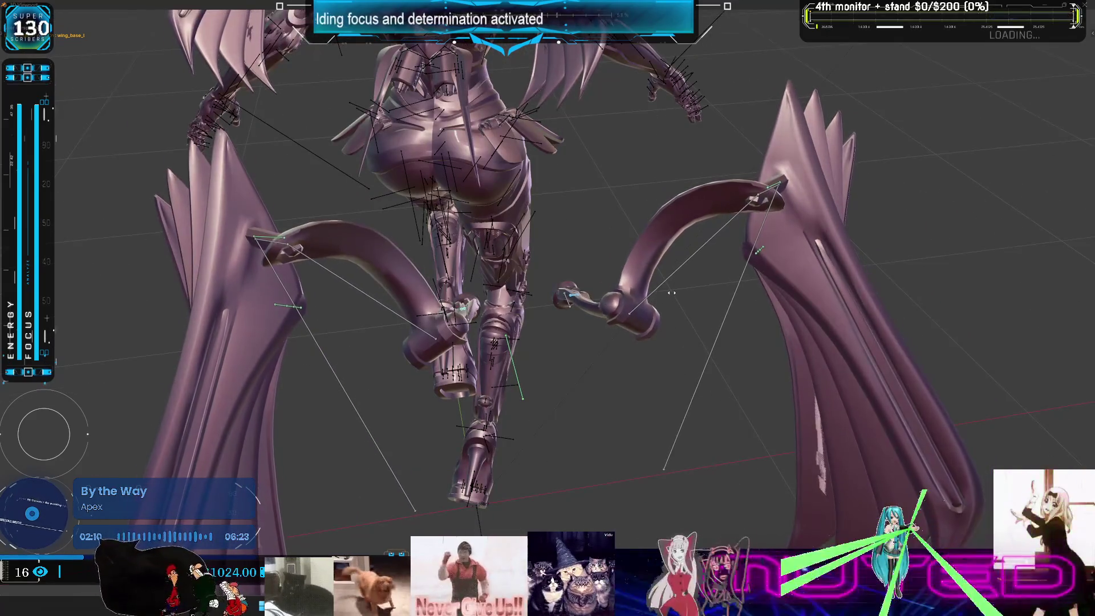
- Blend the wings into an in-between breakdown pose and keyframe it
right_click(703, 293)
left_click(702, 293)
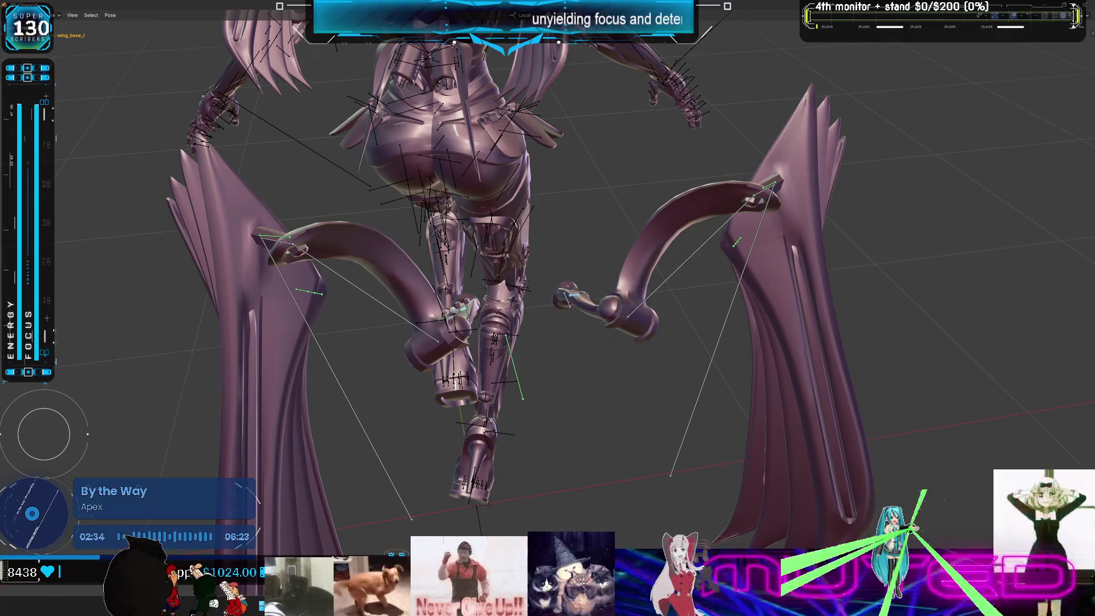
key("shift+e")
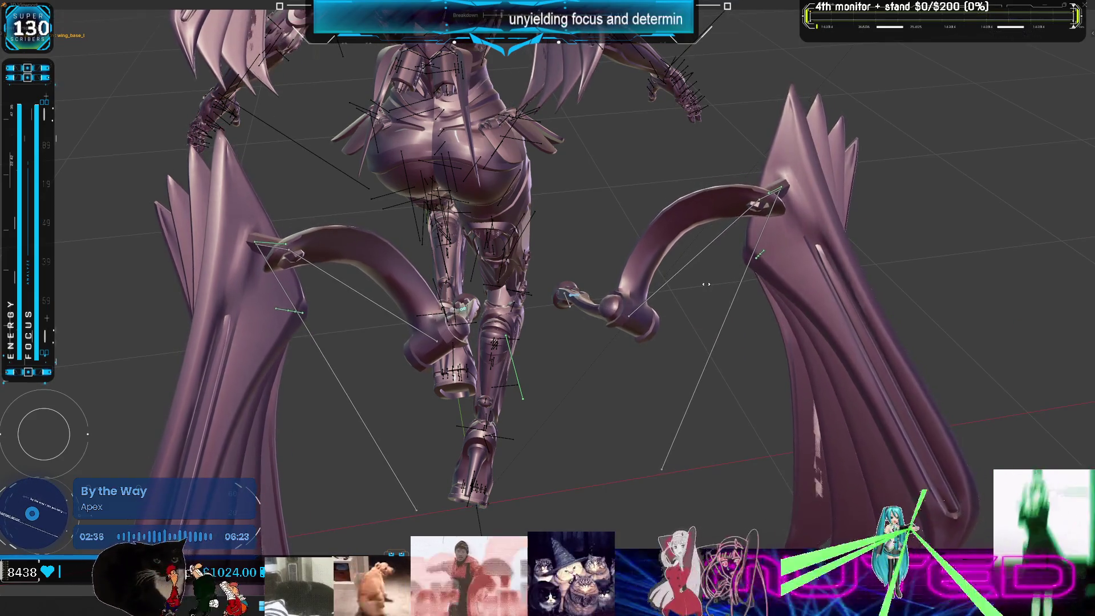
mouse_move(1062, 245)
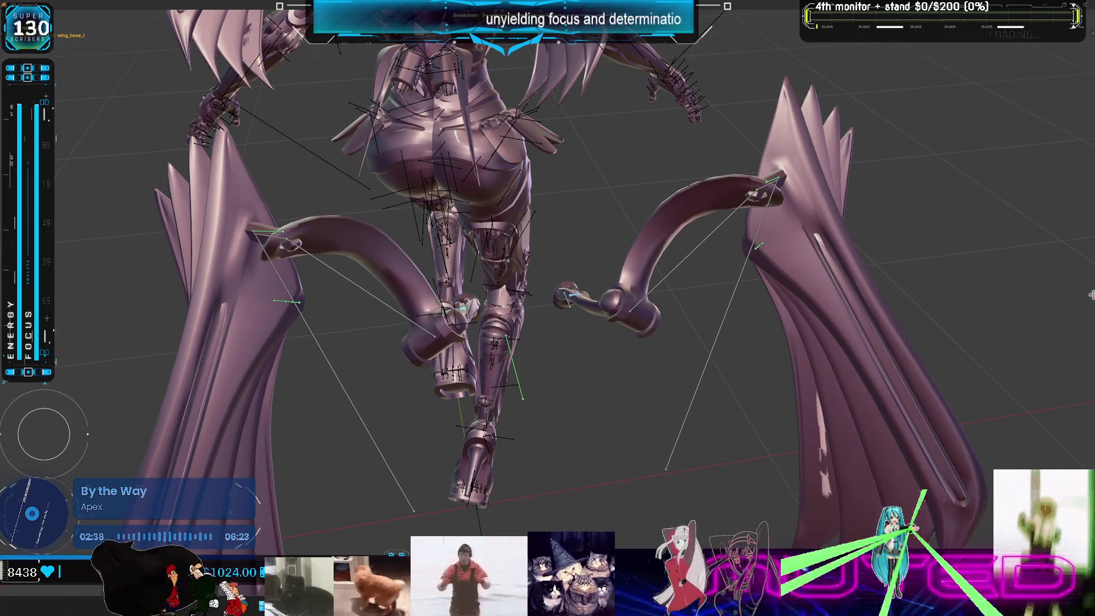
mouse_move(714, 295)
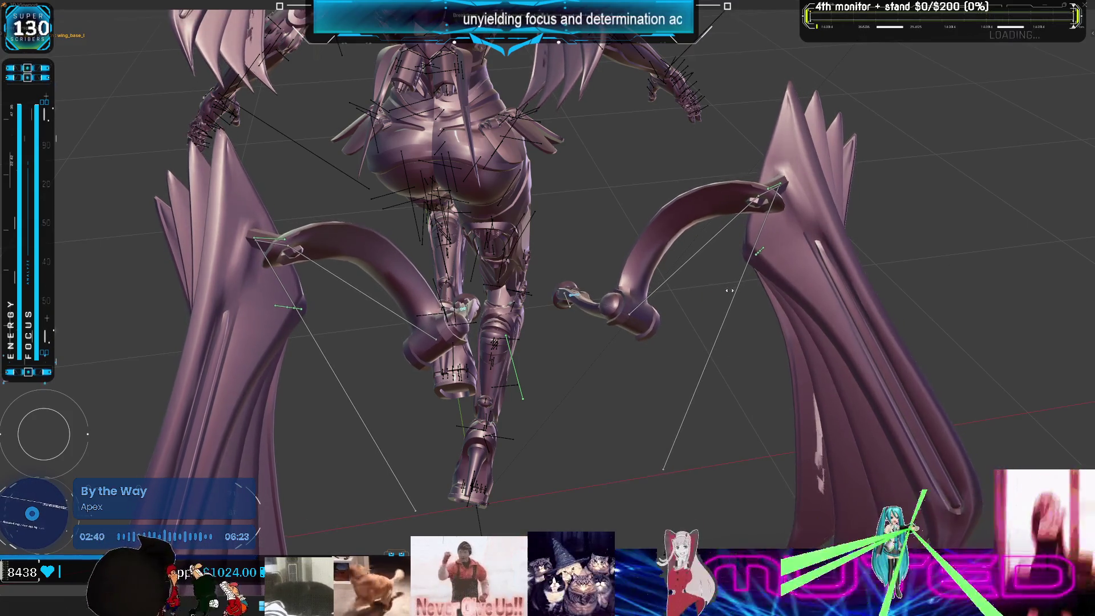
left_click(694, 305)
right_click(693, 305)
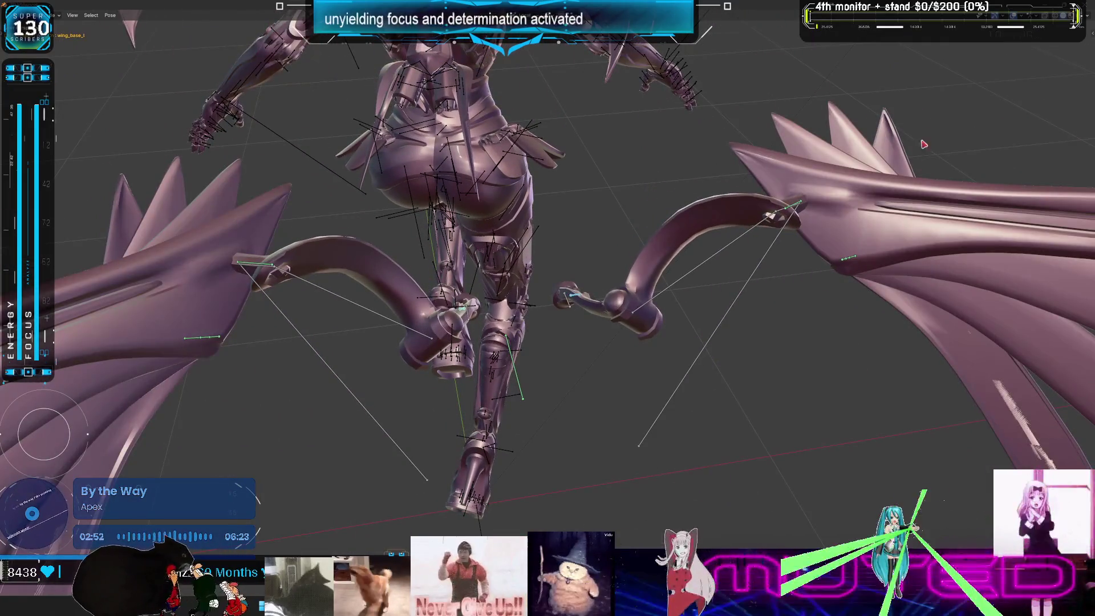
- Orbit to a low side view, scrub to frame 18, and zoom in on the wings from behind
mouse_move(924, 144)
middle_mouse_down()
mouse_move(430, 247)
mouse_move(675, 274)
mouse_move(597, 269)
mouse_move(598, 329)
middle_mouse_up()
mouse_move(615, 385)
left_mouse_down()
mouse_move(648, 372)
mouse_move(596, 380)
mouse_move(687, 380)
mouse_move(634, 384)
mouse_move(650, 388)
mouse_move(624, 402)
mouse_move(560, 303)
left_mouse_up()
mouse_move(560, 304)
middle_mouse_down()
mouse_move(409, 351)
mouse_move(239, 385)
middle_mouse_up()
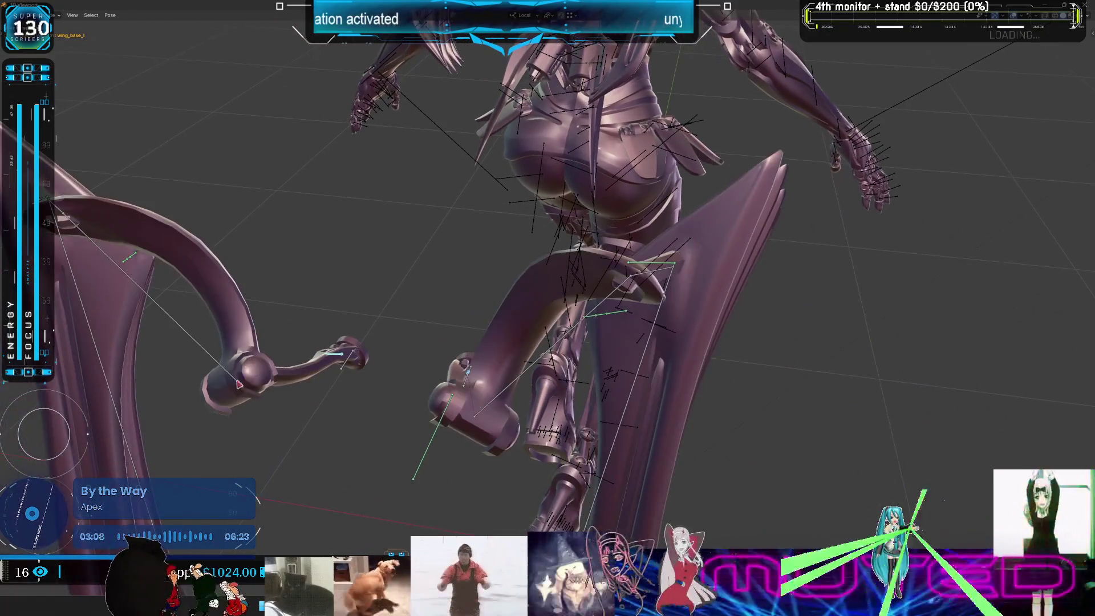
- Select the outer wing bones wing_ext_l and wing_ext_r together
left_click(228, 366)
key("ctrl+Tab")
middle_click_drag(517, 377, 661, 336)
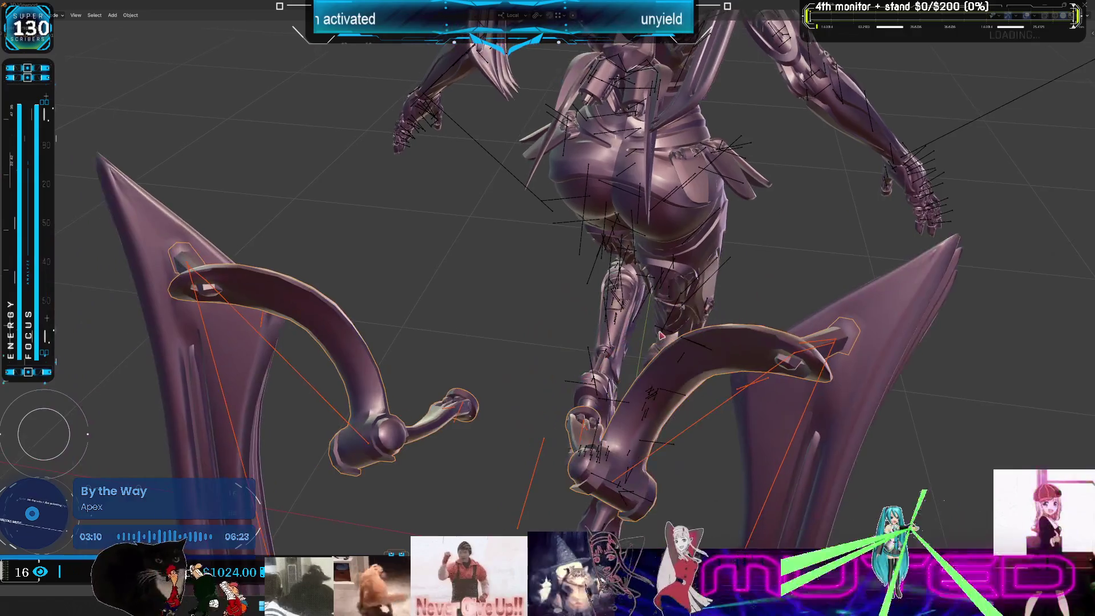
key("ctrl+Tab")
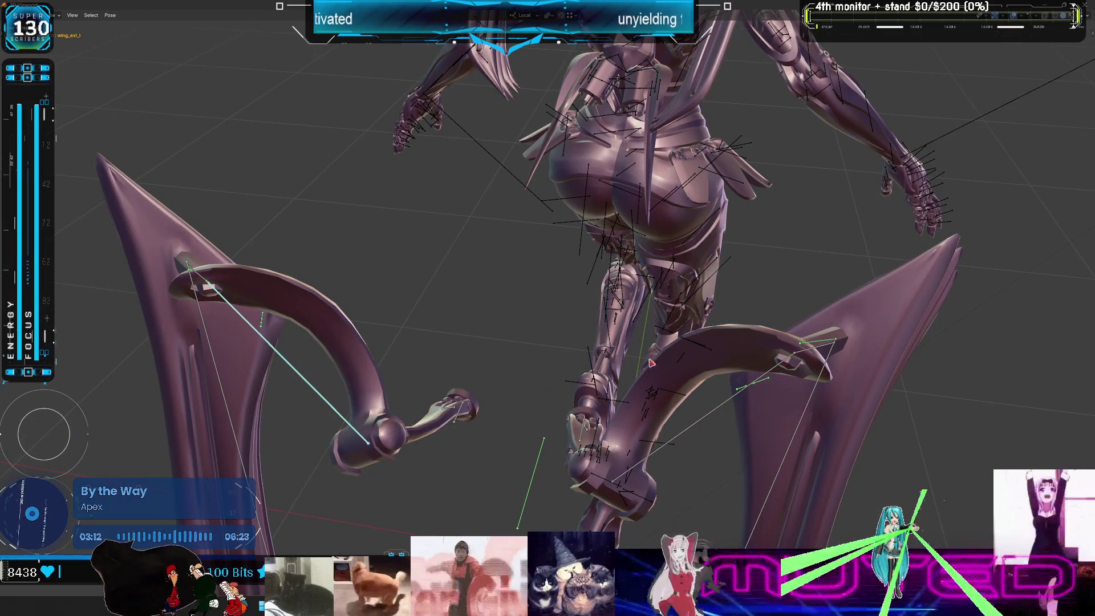
left_click(681, 434, "shift")
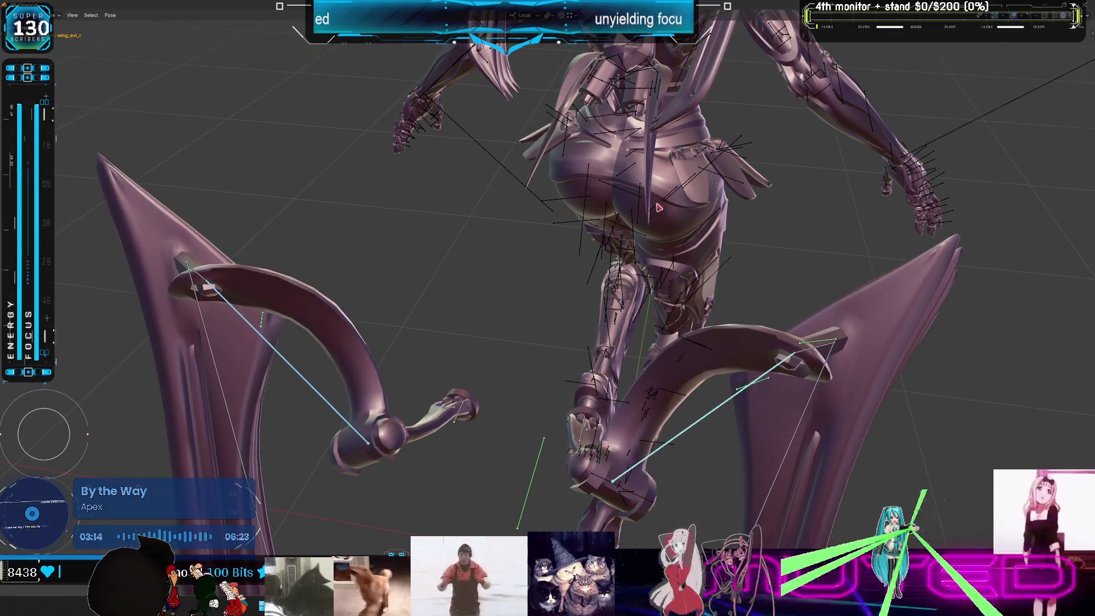
middle_click_drag(659, 208, 799, 287)
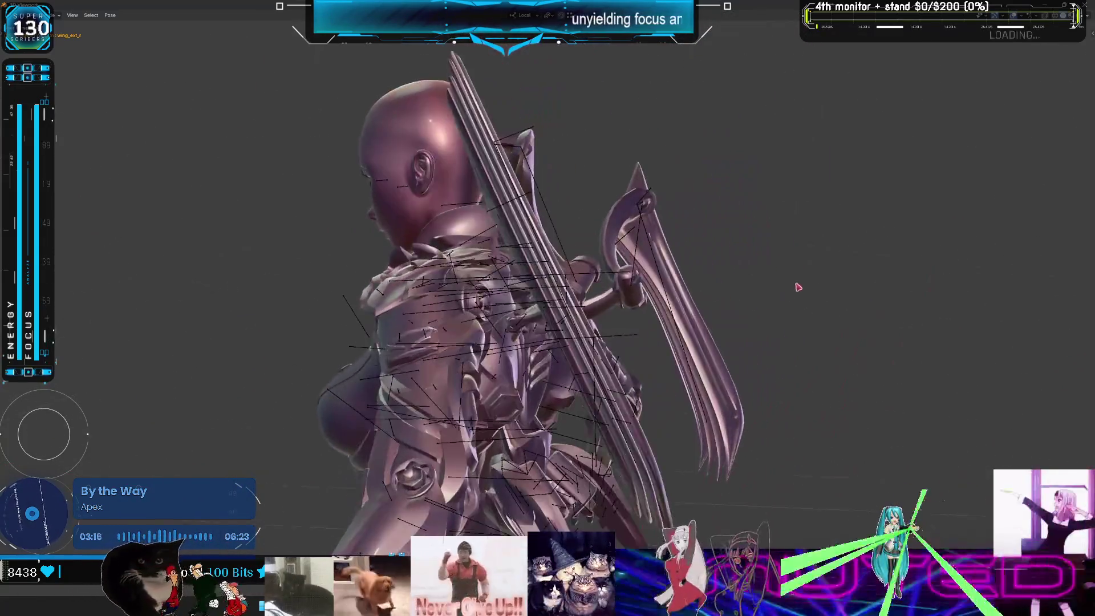
- Rotate both outer wing bones, the second time about Z, then view from the front
key("r")
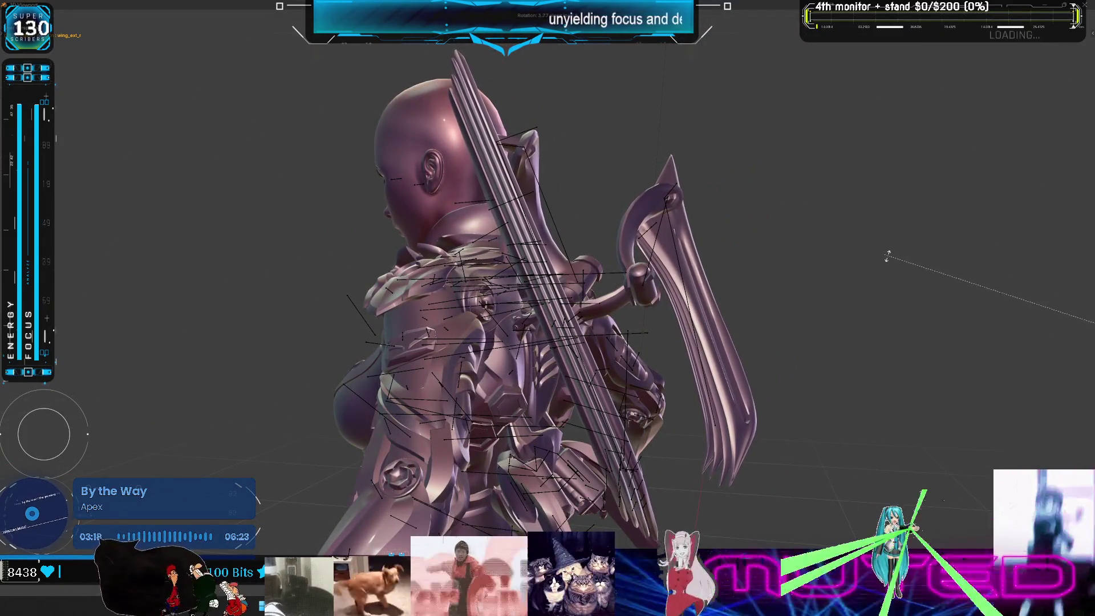
left_click(799, 264)
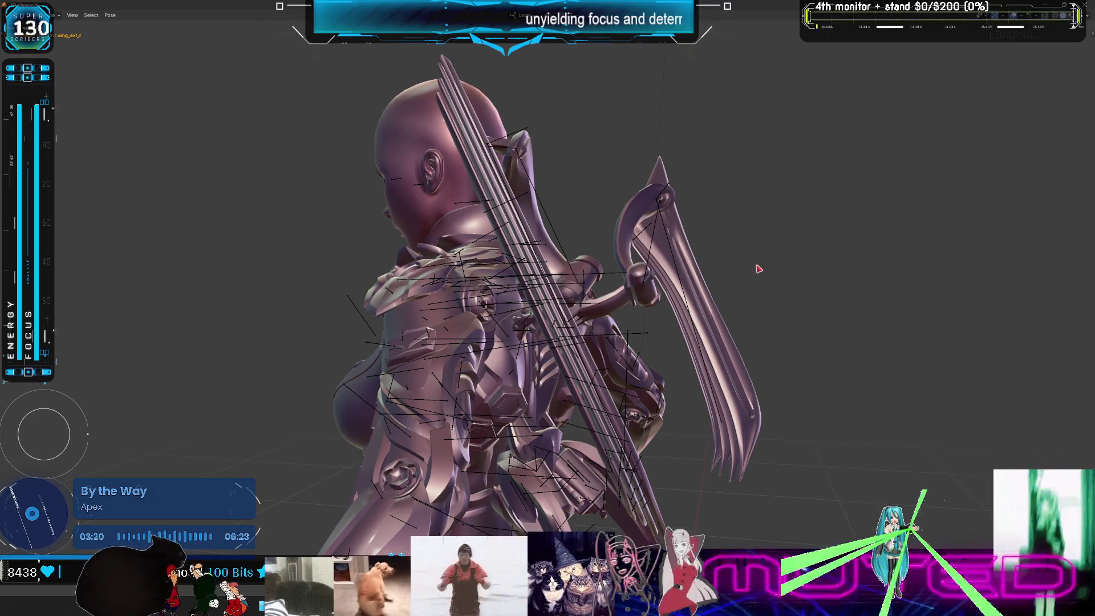
key("r")
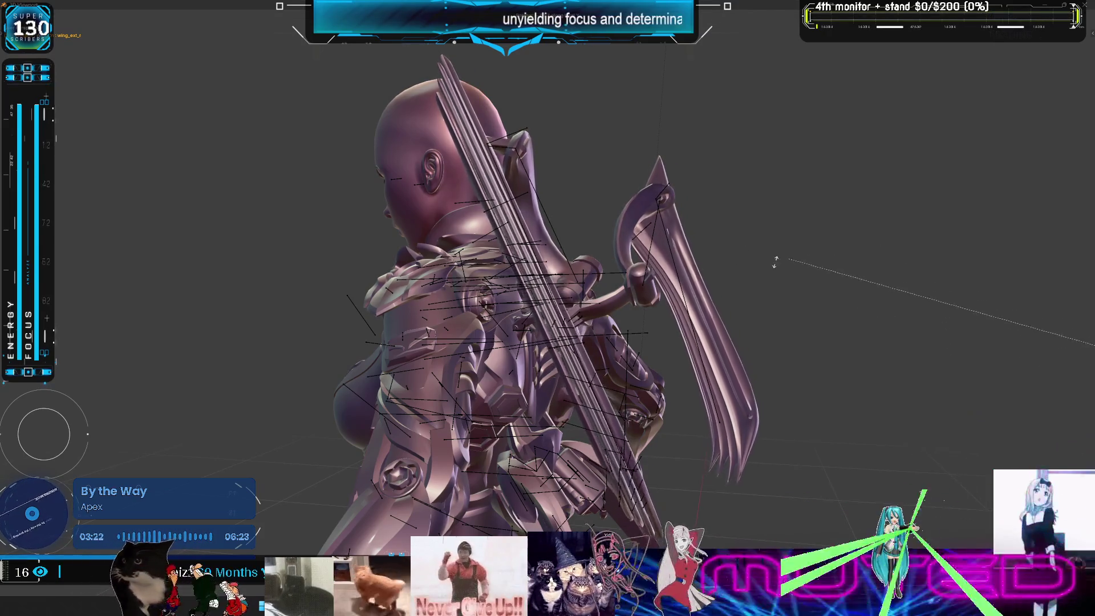
key("z")
left_click(764, 251)
key("KP_1")
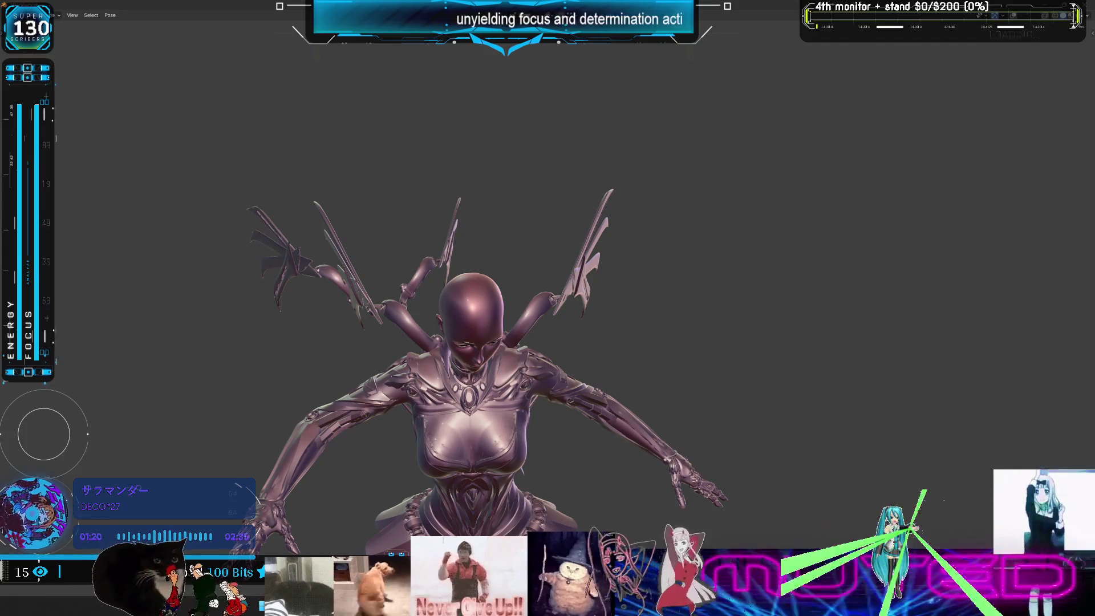
- Orbit around the character to review her spread arms and raised wings
mouse_move(374, 299)
middle_mouse_down()
mouse_move(922, 306)
mouse_move(795, 318)
mouse_move(824, 294)
mouse_move(778, 311)
mouse_move(755, 286)
middle_mouse_up()
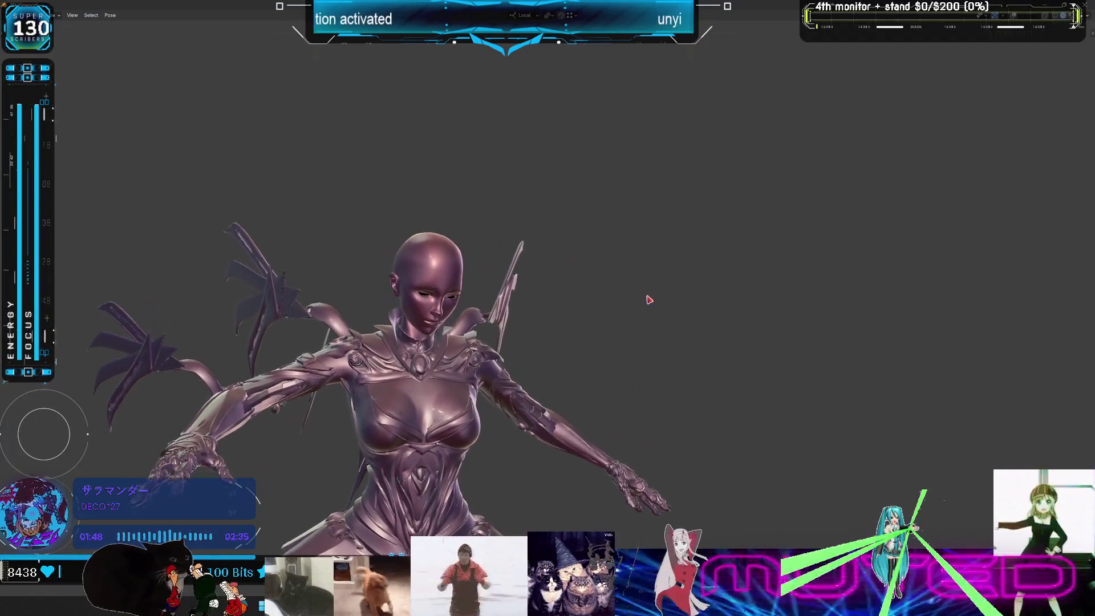
mouse_move(691, 321)
middle_mouse_down("shift")
mouse_move(777, 302)
mouse_move(605, 294)
mouse_move(538, 308)
mouse_move(526, 298)
mouse_move(538, 318)
mouse_move(805, 320)
mouse_move(726, 308)
mouse_move(760, 306)
mouse_move(841, 321)
mouse_move(795, 293)
mouse_move(489, 329)
mouse_move(541, 287)
mouse_move(530, 273)
mouse_move(559, 282)
mouse_move(495, 260)
mouse_move(603, 290)
middle_mouse_up("shift")
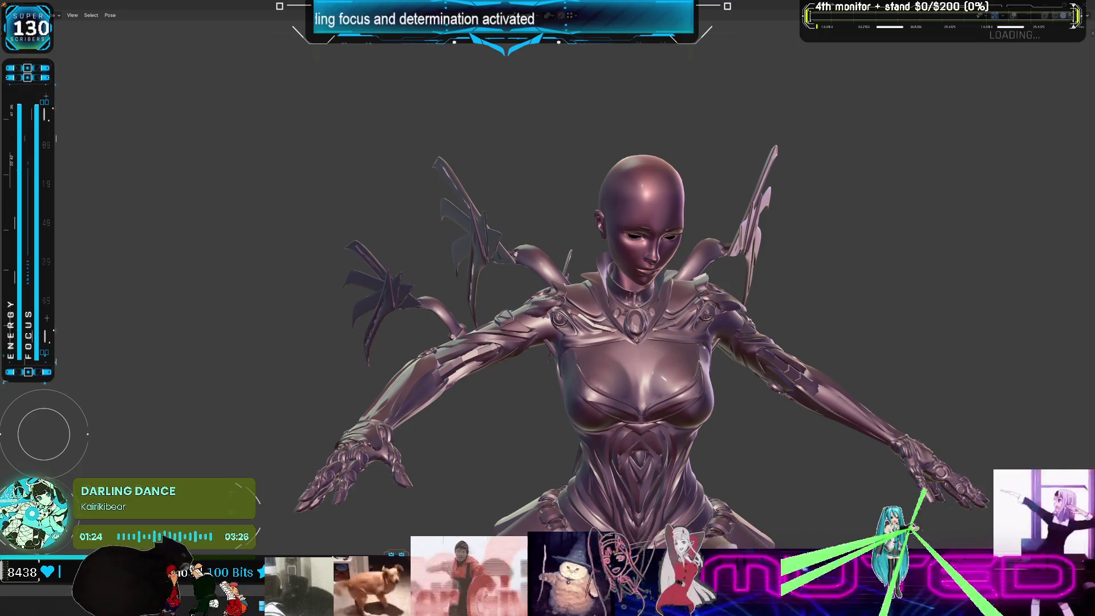
mouse_move(1031, 362)
middle_mouse_down()
mouse_move(509, 348)
mouse_move(291, 357)
middle_mouse_up()
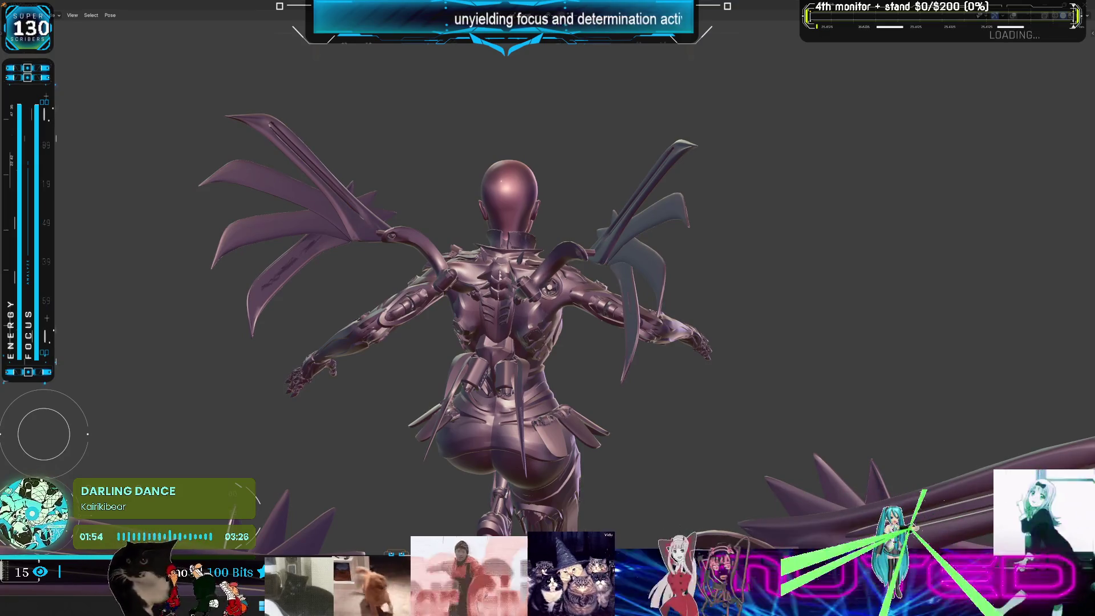
- Show the rig bones and floor grid, re-angle the view, and scrub to frame 34
key("shift+alt+z")
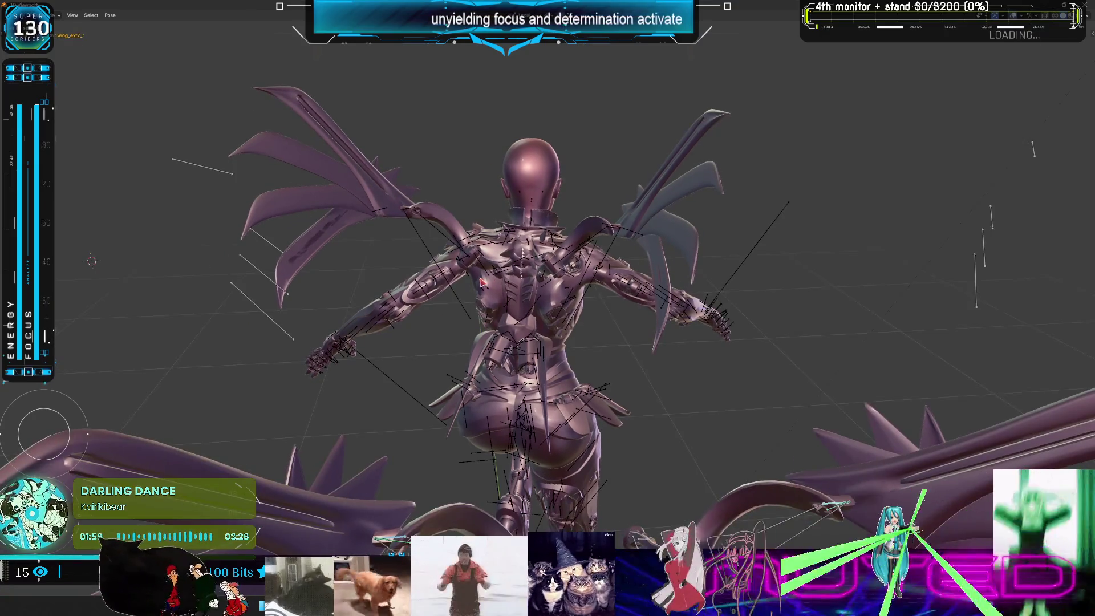
middle_click_drag(592, 437, 728, 341)
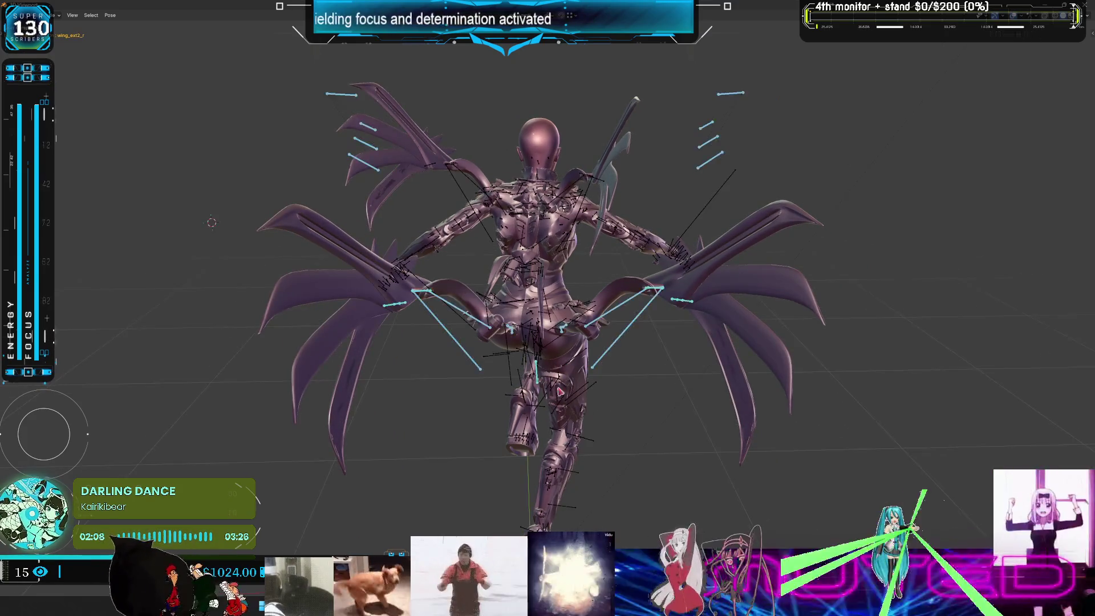
mouse_move(682, 349)
middle_mouse_down("alt")
mouse_move(662, 352)
mouse_move(713, 371)
mouse_move(692, 372)
middle_mouse_up("alt")
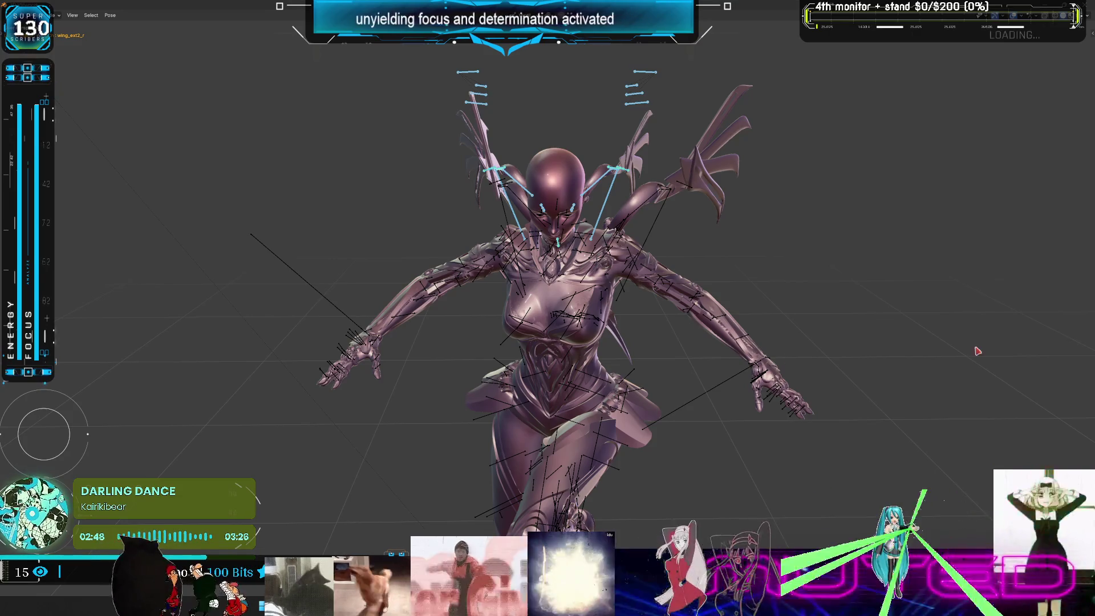
- Scrub the wing animation to frame 38 and orbit the view to a higher angle
left_click_drag(977, 351, 477, 296)
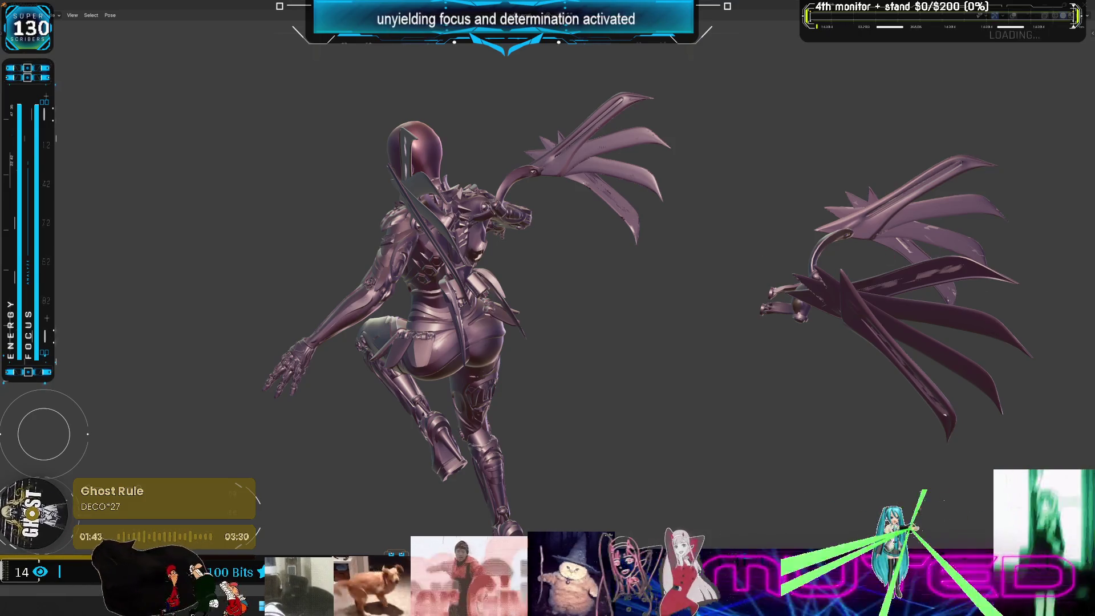
middle_click_drag(548, 308, 516, 370)
- Turn the bone and grid overlays back on and orbit to a low, level view behind the character
key("shift+alt+z")
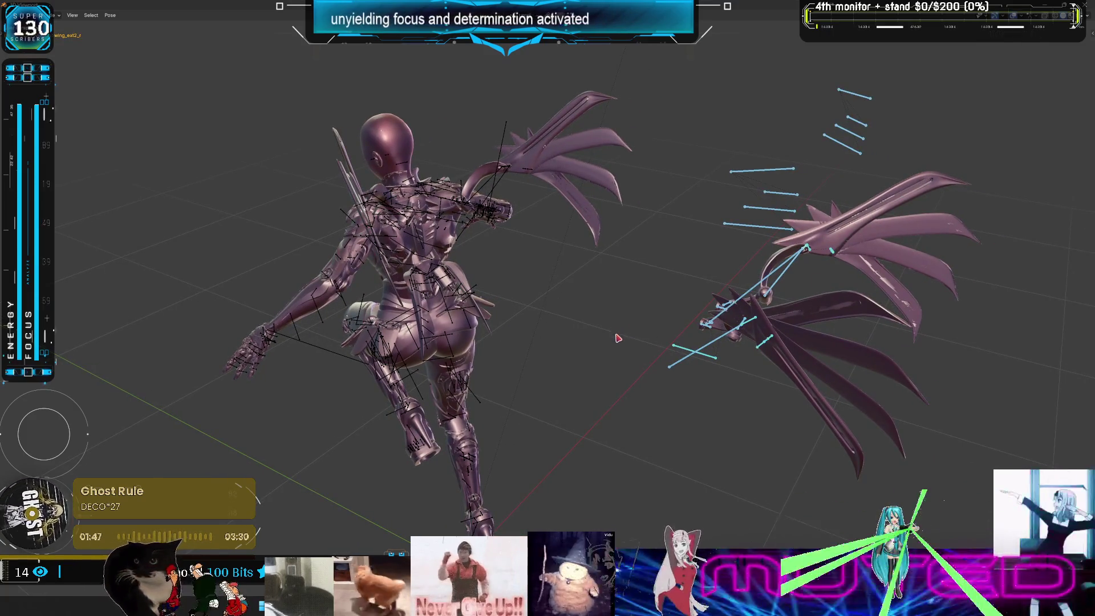
mouse_move(617, 329)
middle_mouse_down()
mouse_move(607, 325)
mouse_move(965, 325)
mouse_move(854, 337)
mouse_move(522, 314)
mouse_move(682, 342)
mouse_move(834, 320)
mouse_move(1084, 315)
mouse_move(889, 336)
mouse_move(336, 321)
mouse_move(410, 311)
mouse_move(342, 348)
middle_mouse_up()
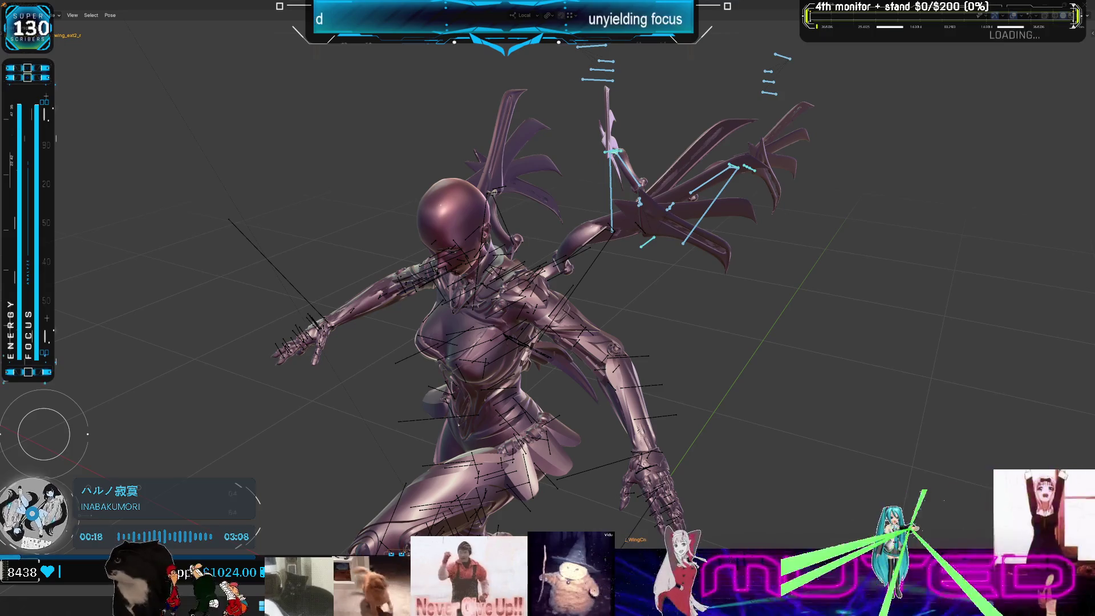
- Orbit to a side view of the kneeling character and leave local view to reveal the wing meshes
middle_click_drag(697, 297, 697, 326)
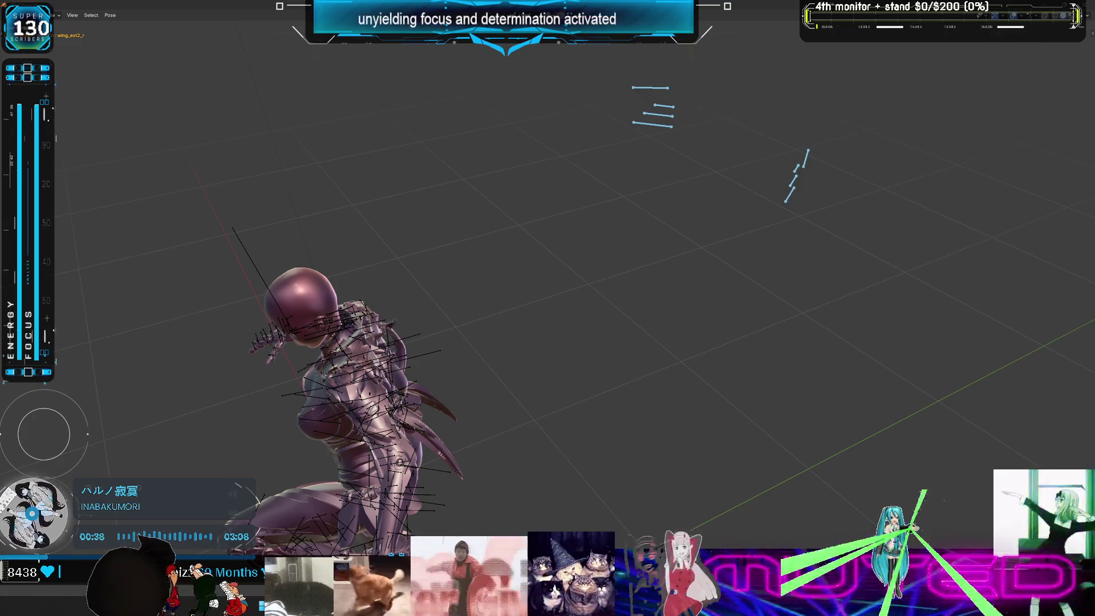
key("KP_Divide")
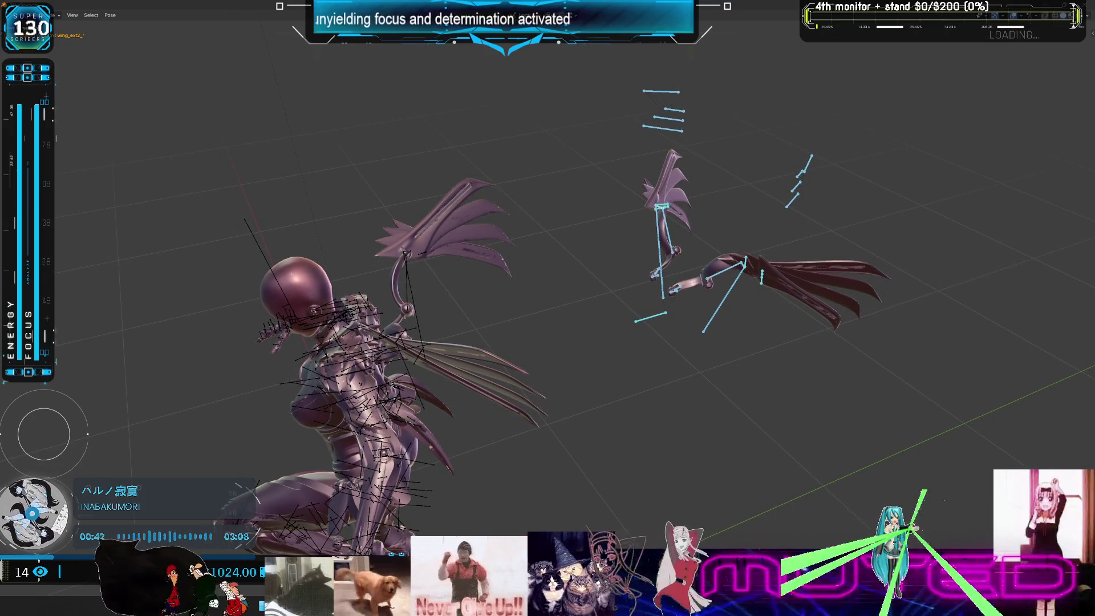
- Hide the wing meshes and some wing bones, then orbit around the kneeling character
key("h")
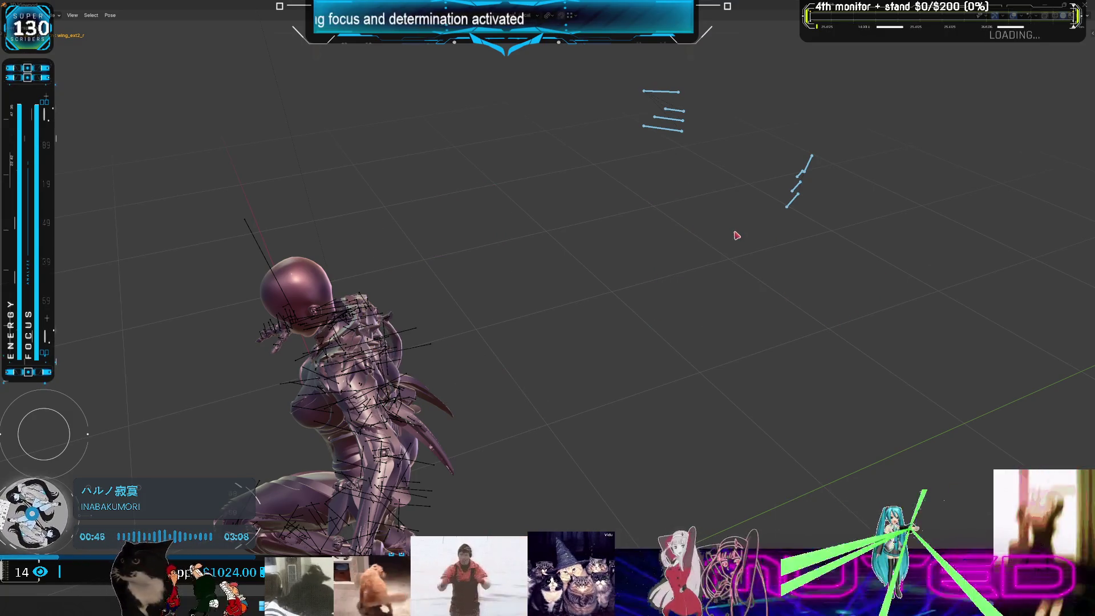
right_click(641, 281)
mouse_move(695, 251)
middle_mouse_down()
mouse_move(699, 302)
mouse_move(680, 301)
middle_mouse_up()
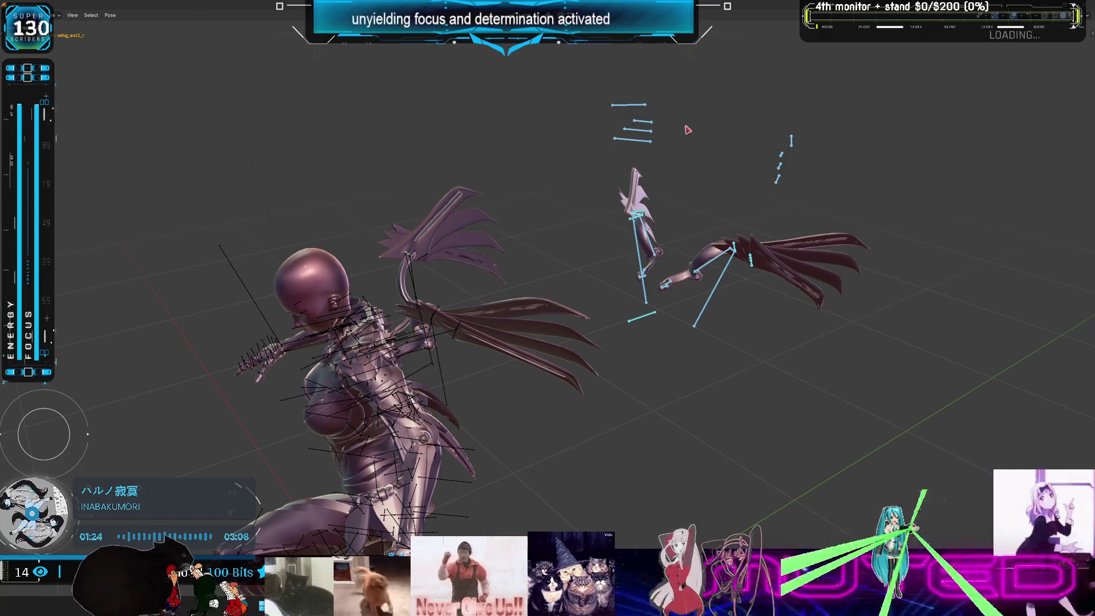
- Switch the maximized area to the Graph Editor and fit all animation curves in view
key("ctrl+space")
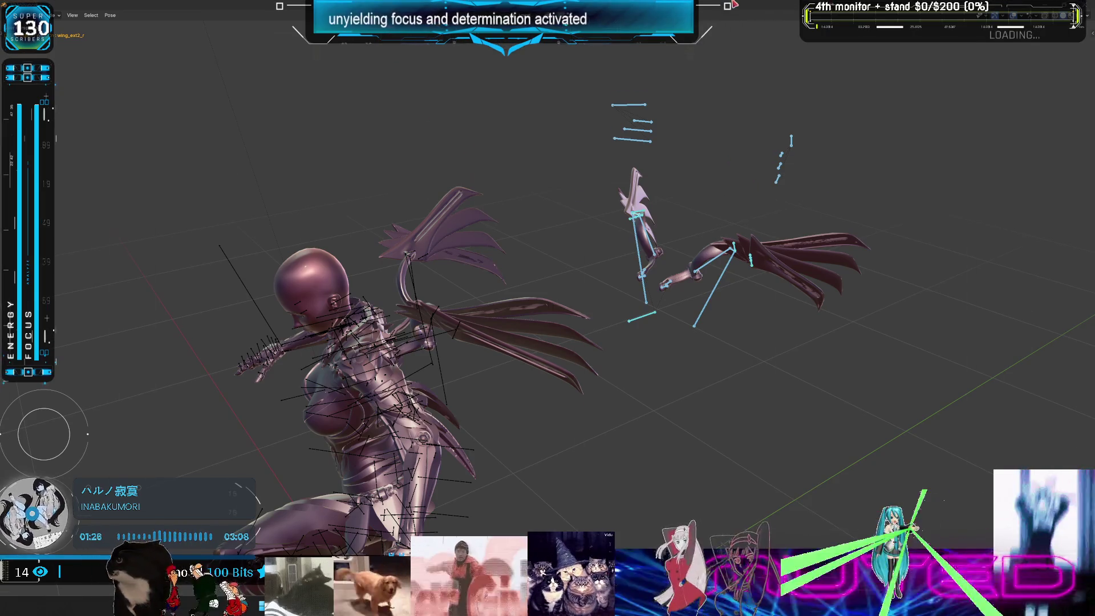
key("ctrl+space")
key("Home")
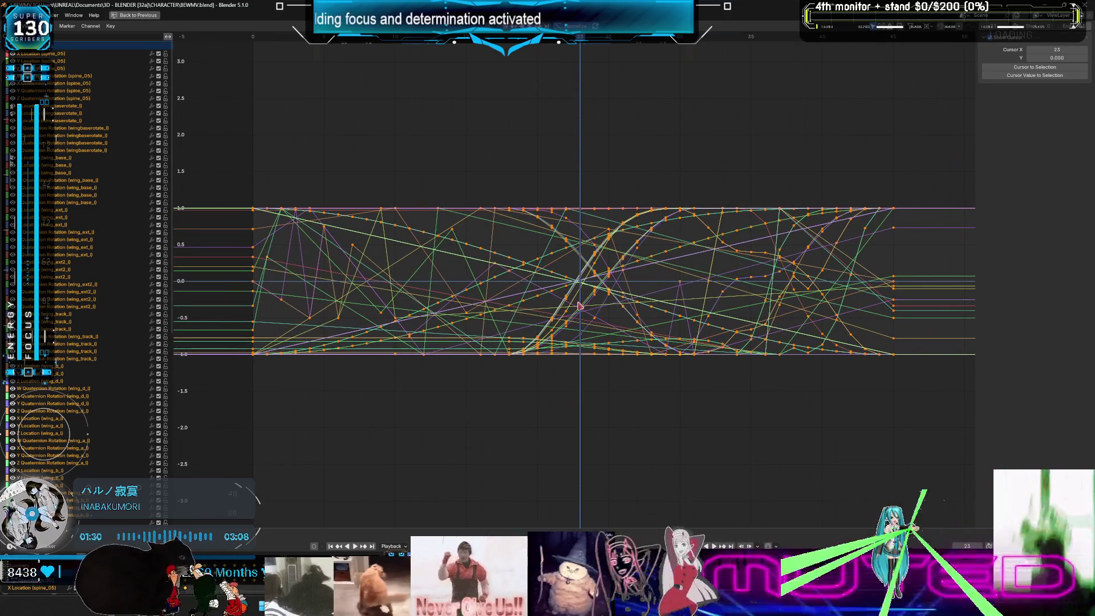
- Hide one channel's curve and select the wing_base_r X Location curve in the channel list
scroll(108, 269, "up", 1)
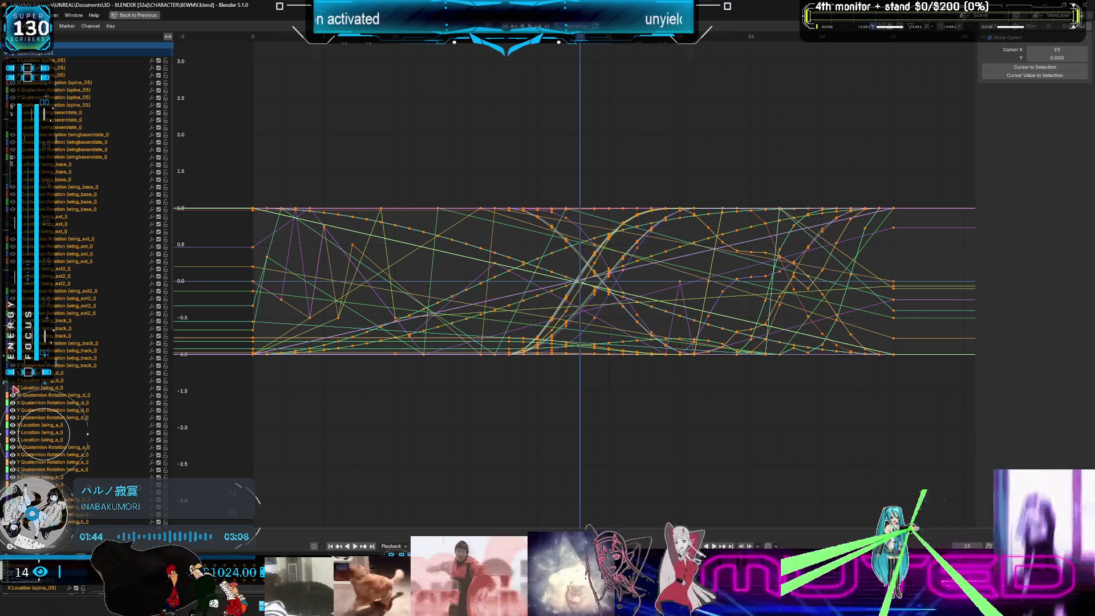
scroll(86, 257, "down", 5)
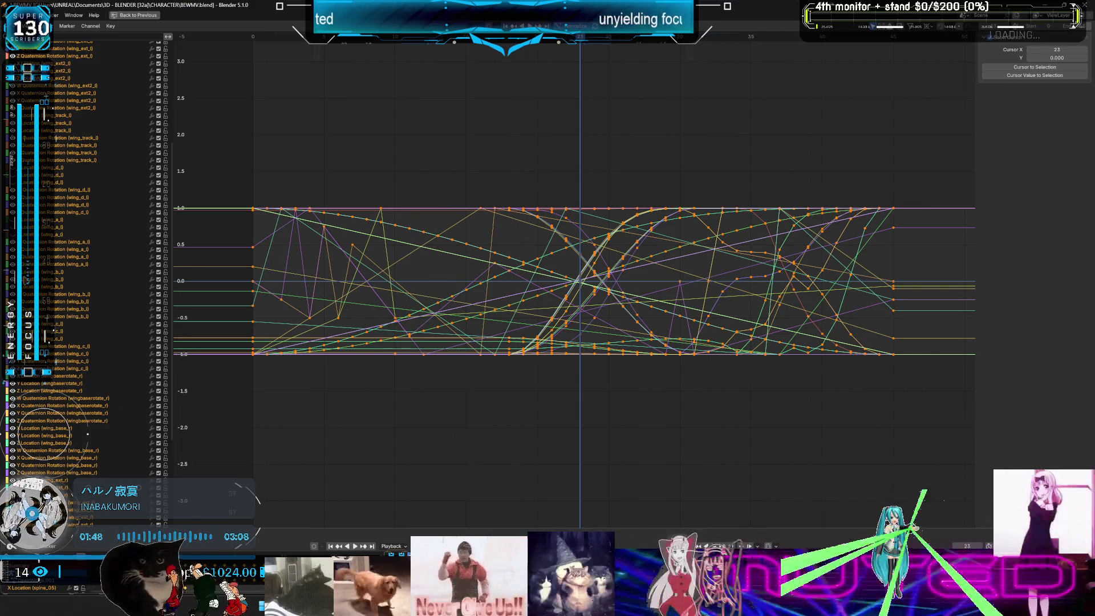
left_click(14, 331)
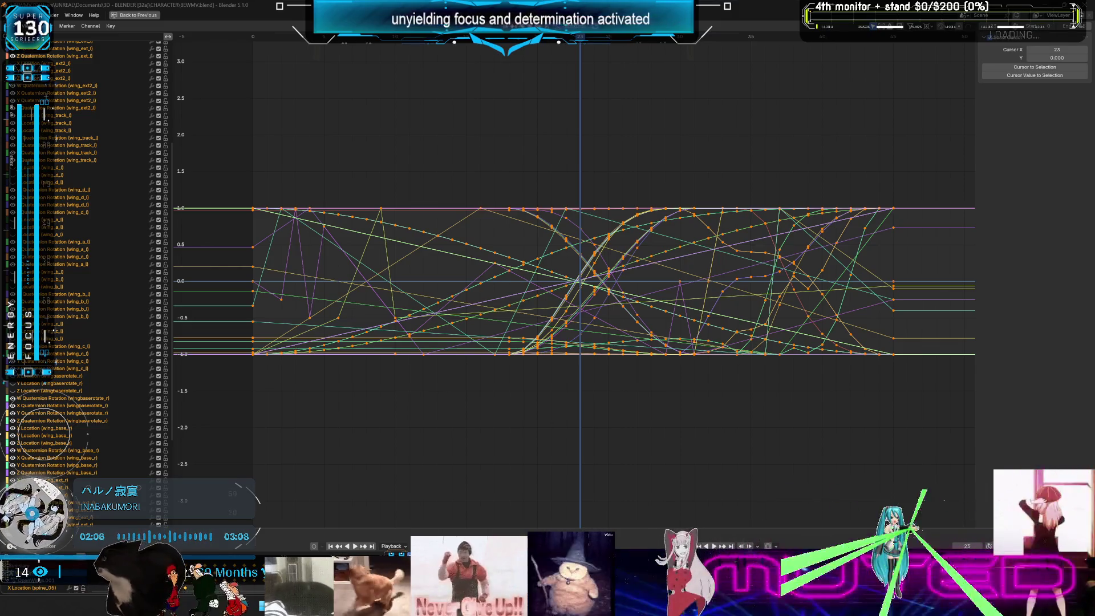
scroll(81, 438, "down", 5)
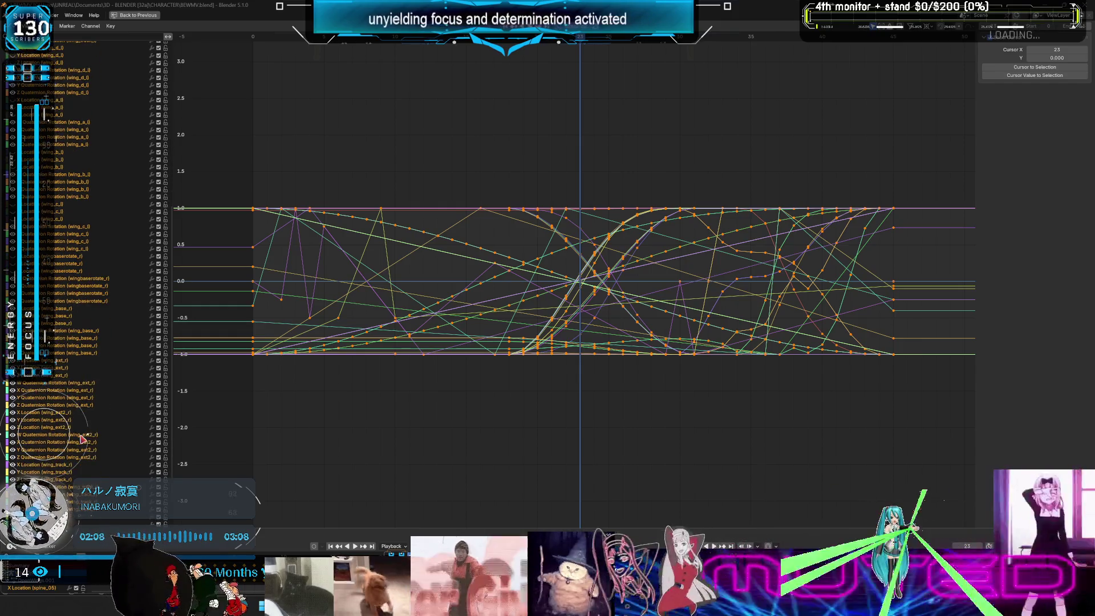
left_click(20, 308)
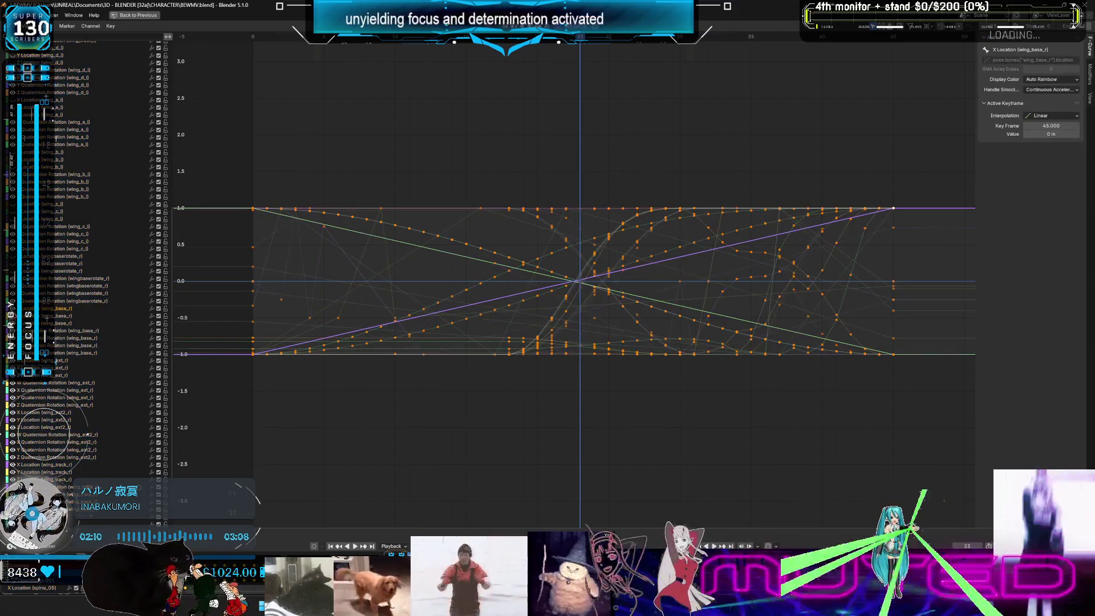
- Hide wing_base_r Y/Z Location and the wing_a_r location curves, then lock wing_a_r Z Location
left_click(18, 323, "shift")
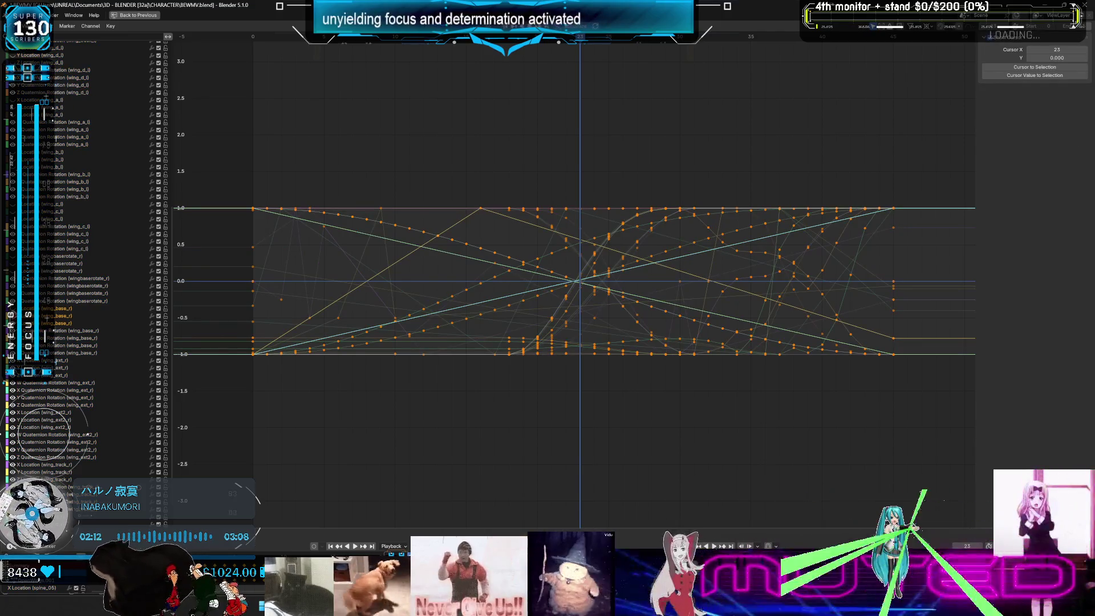
key("h")
scroll(67, 427, "down", 6)
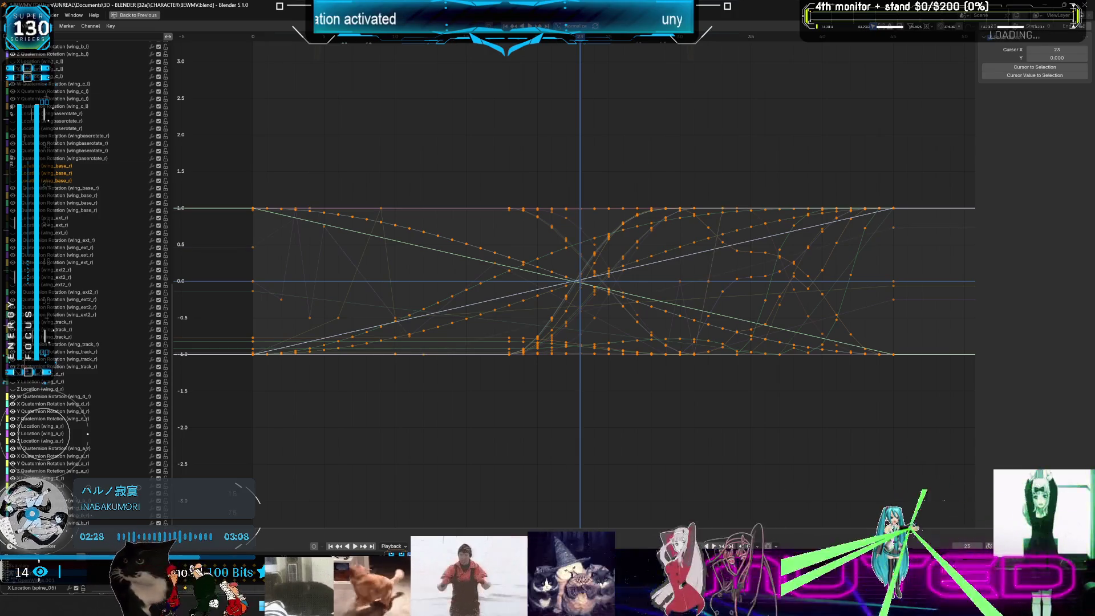
left_click_drag(12, 427, 13, 442)
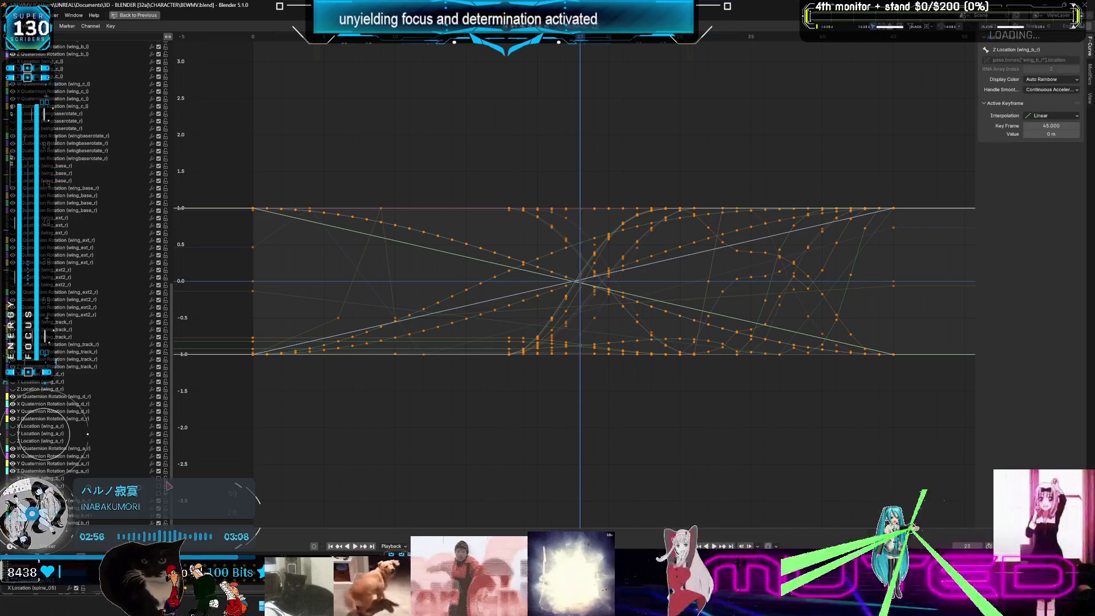
left_click(165, 441)
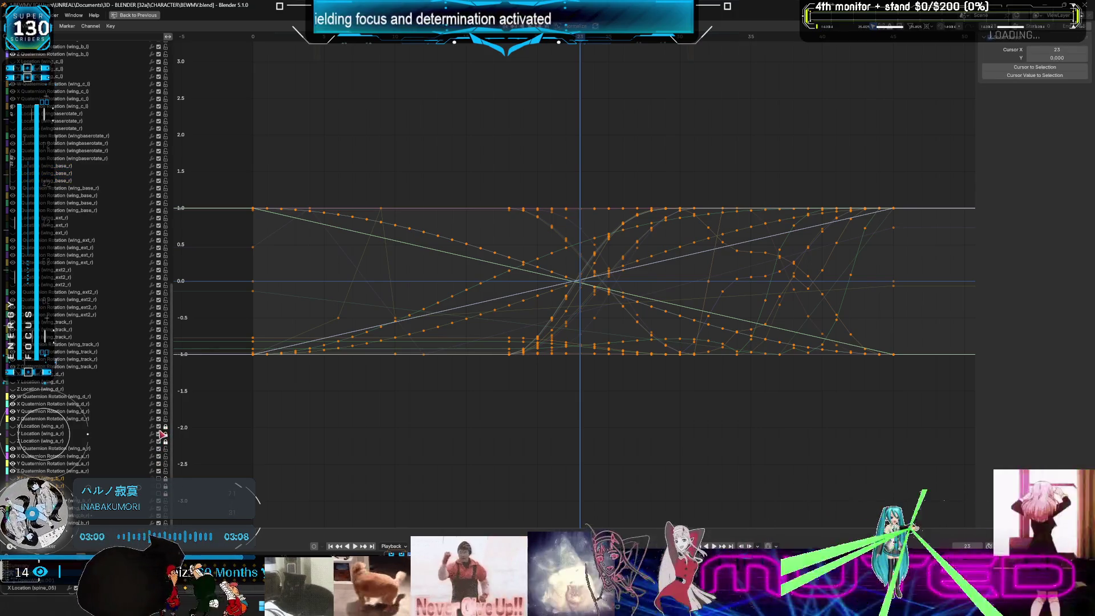
- Switch off the wing_a_r X, Y and Z Location channels in the channel list
left_click(159, 441)
left_click(158, 426)
left_click(153, 426)
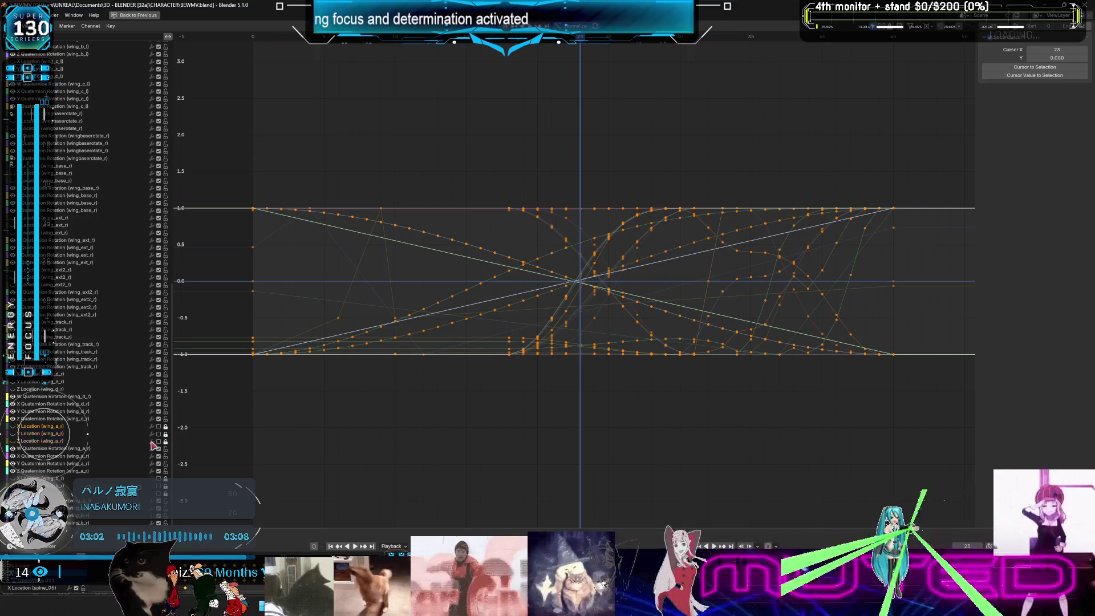
left_click(155, 434)
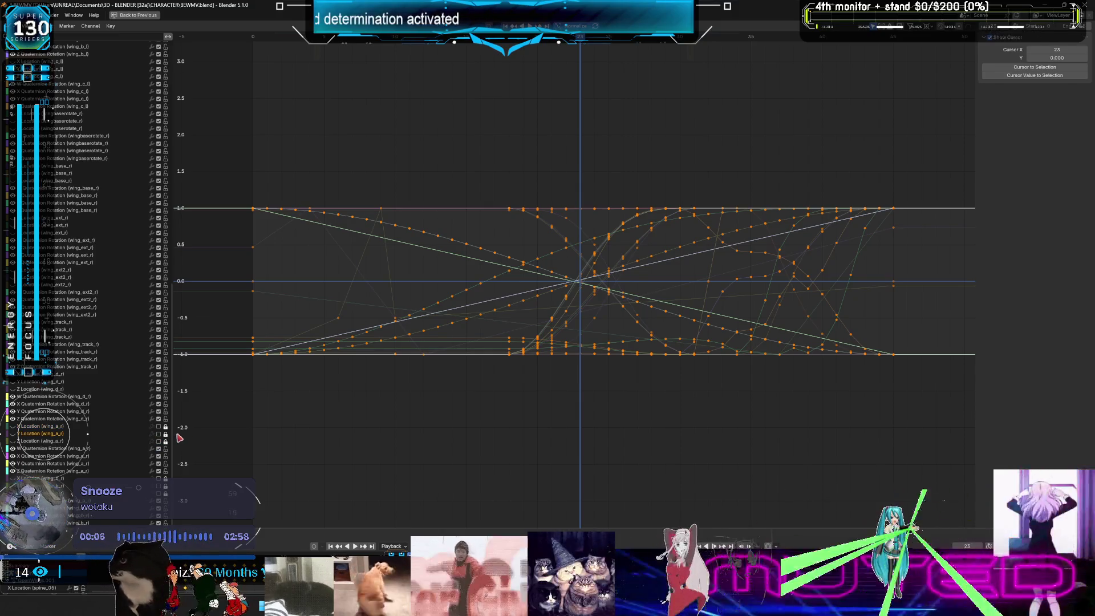
- Toggle lock and mute on the wing_d_r channels, then switch to the Steam library window
scroll(127, 437, "up", 4)
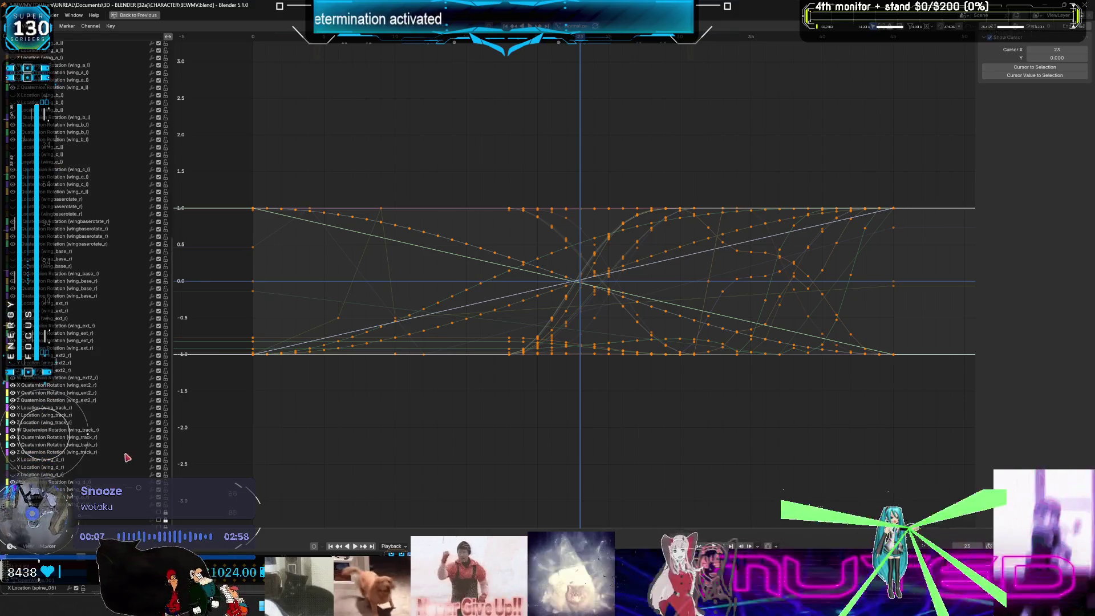
left_click(165, 461)
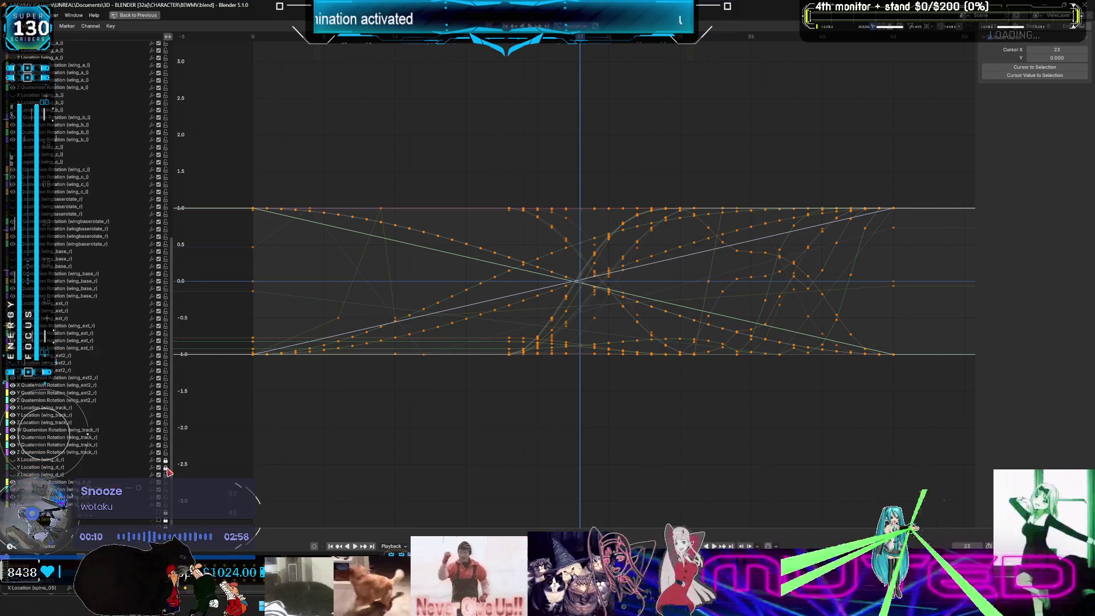
left_click(159, 461)
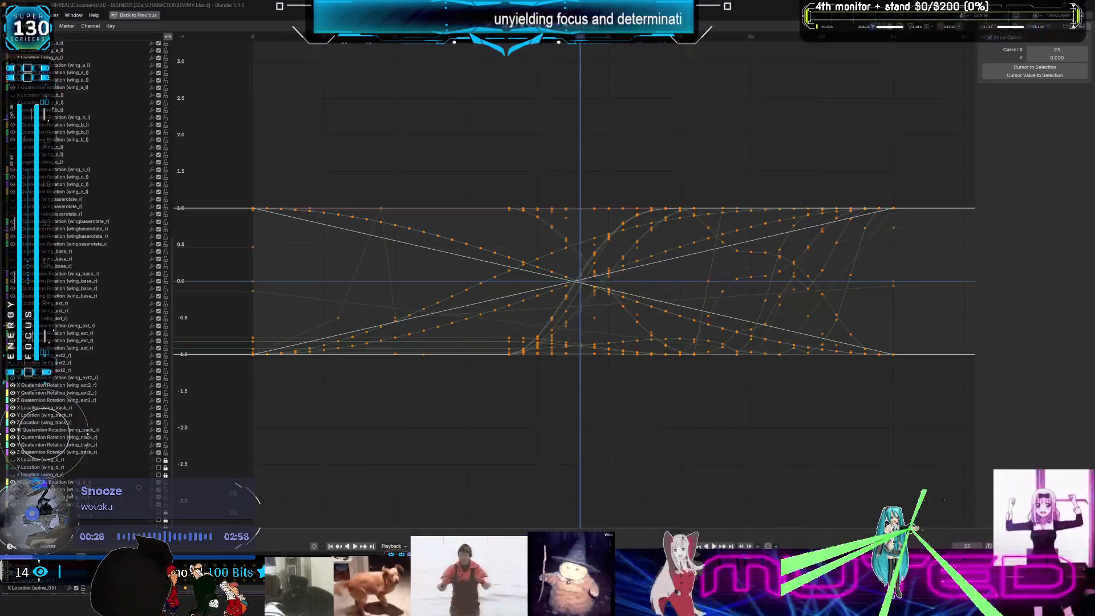
left_click(528, 128)
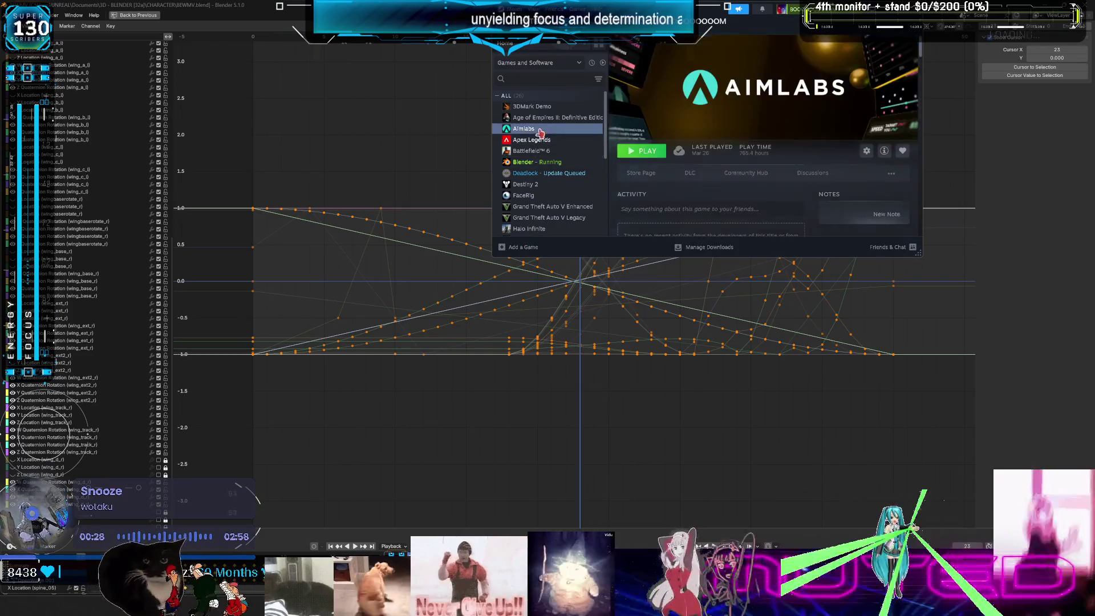
- Select Apex Legends in the Steam library and launch it
left_click(539, 141)
double_click(539, 143)
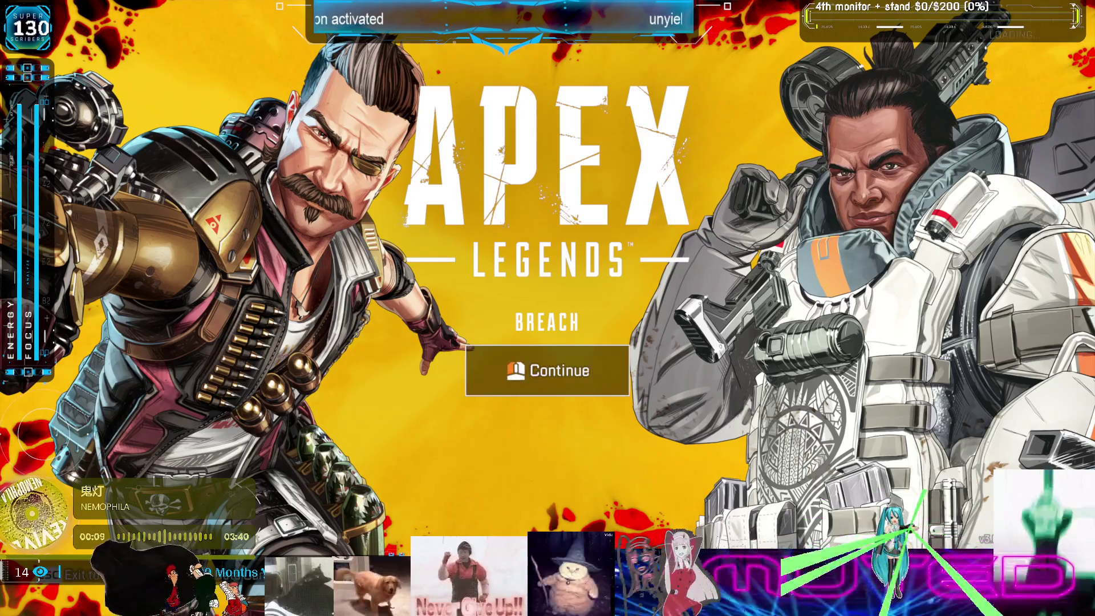
- Get past the title screen, Aftershock Event news and Modes screen, then open the legends roster
left_click(601, 378)
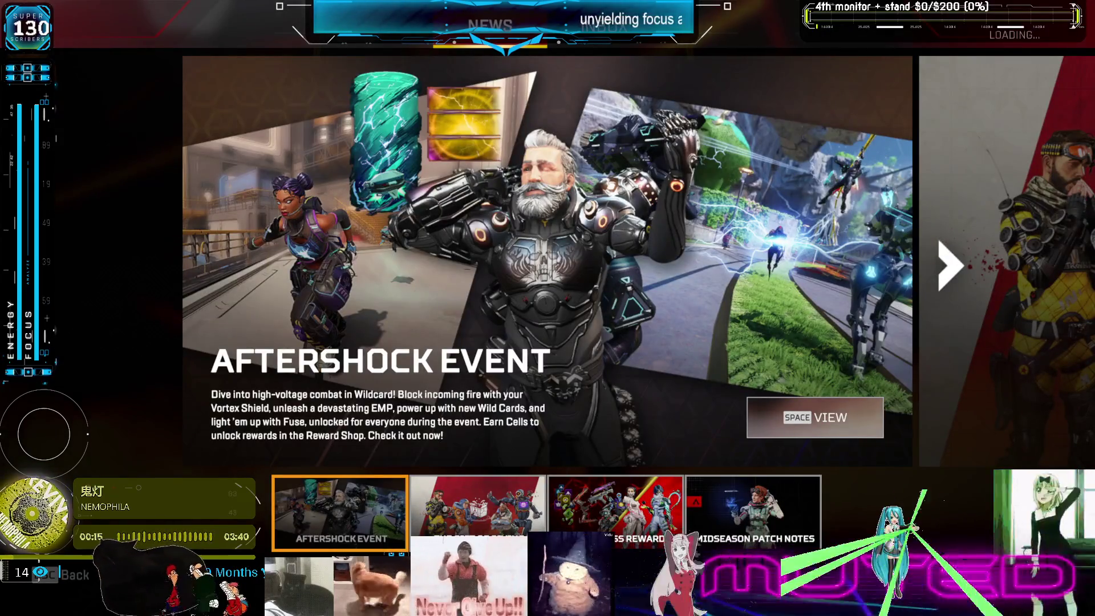
key("Escape")
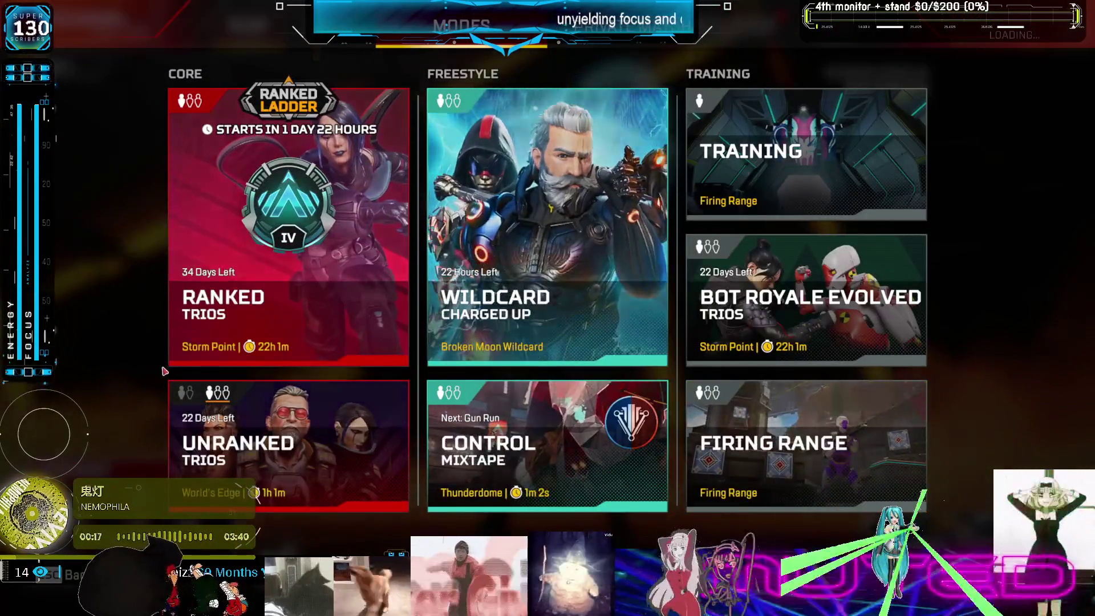
key("Escape")
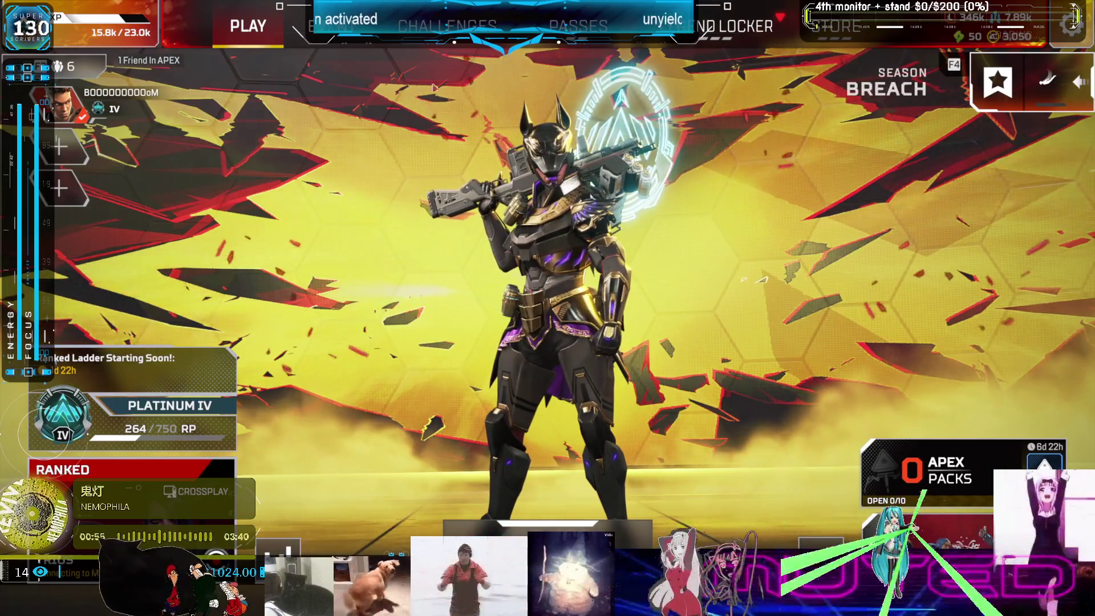
left_click(342, 26)
- Browse Octane's skins in the Legends tab before readying up for the ranked match
left_click(643, 440)
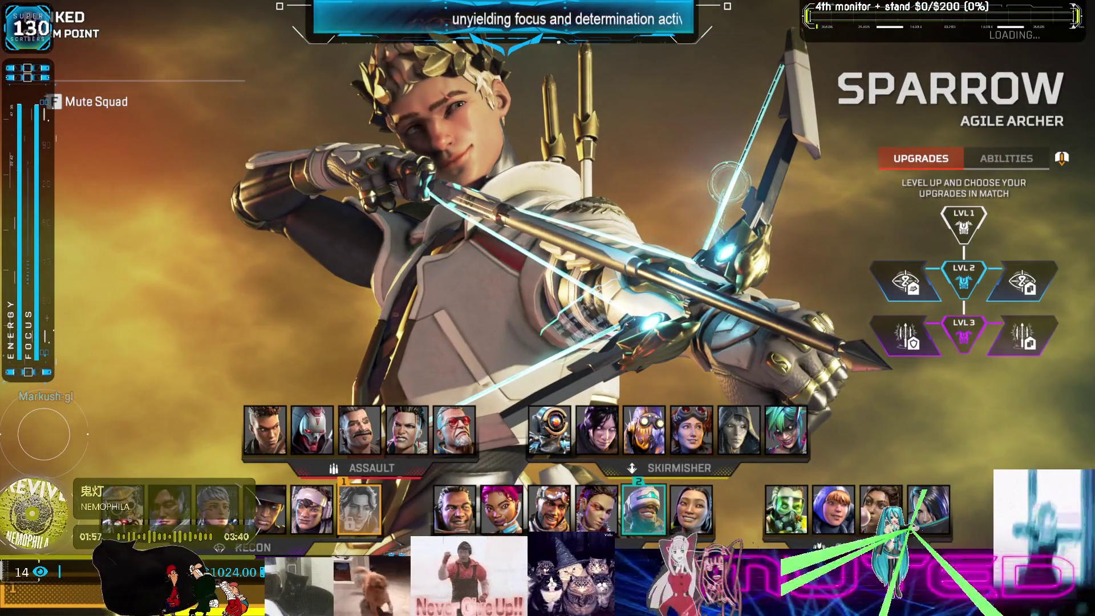
- Preview Wattson, then lock in Bangalore from the Assault legends
left_click(833, 507)
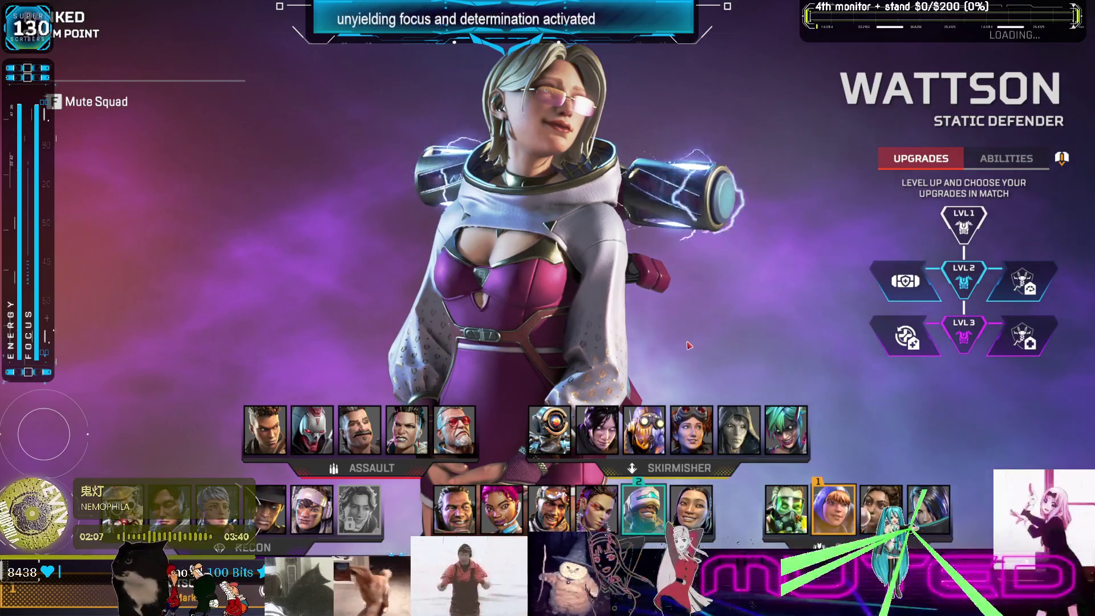
left_click(271, 439)
left_click(271, 438)
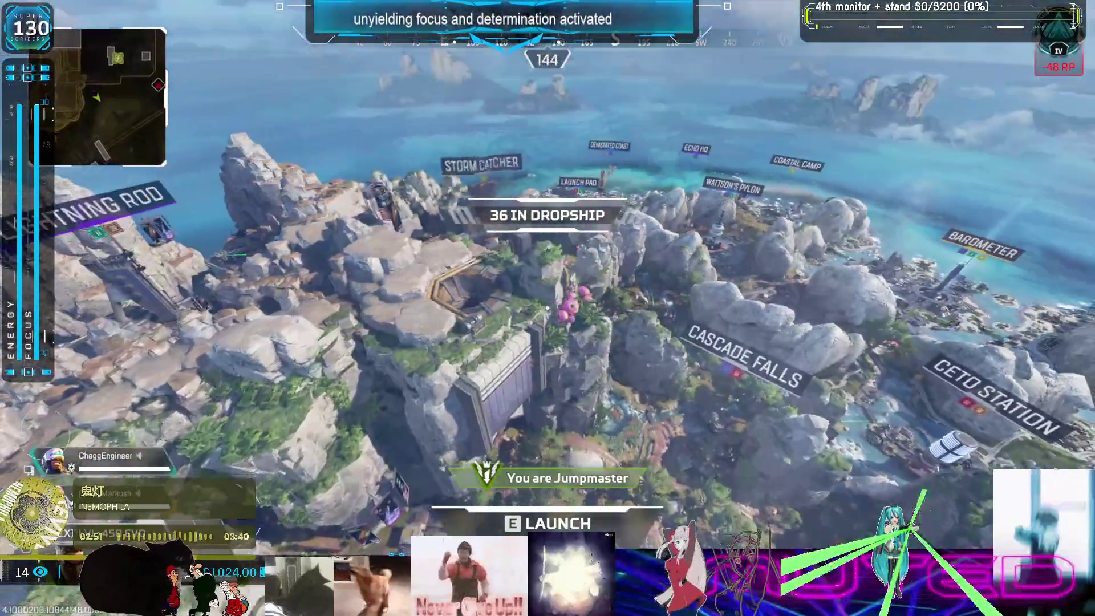
- Launch from the dropship, land at River's Center and open the door ahead
key("e")
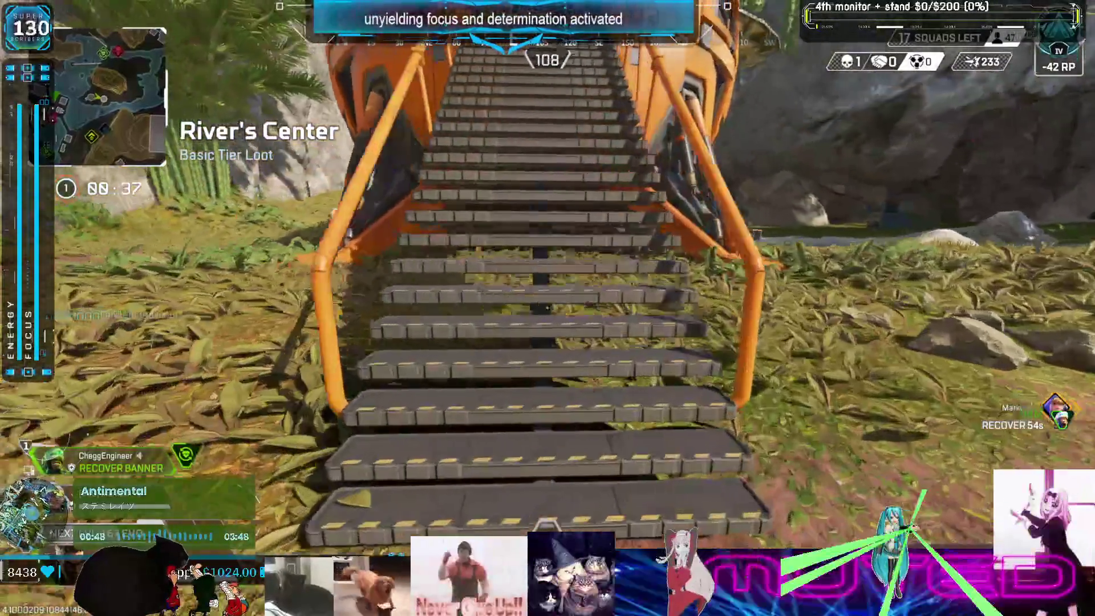
key("e")
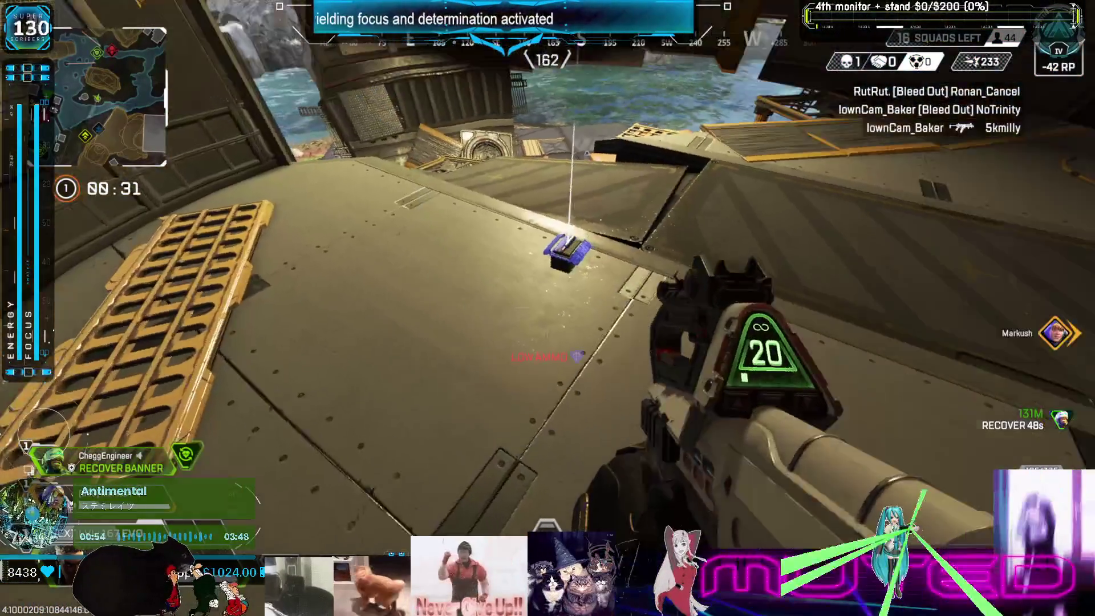
- Check the inventory and healing items, then wade past the waterfall toward the teammate's banner
key("Tab")
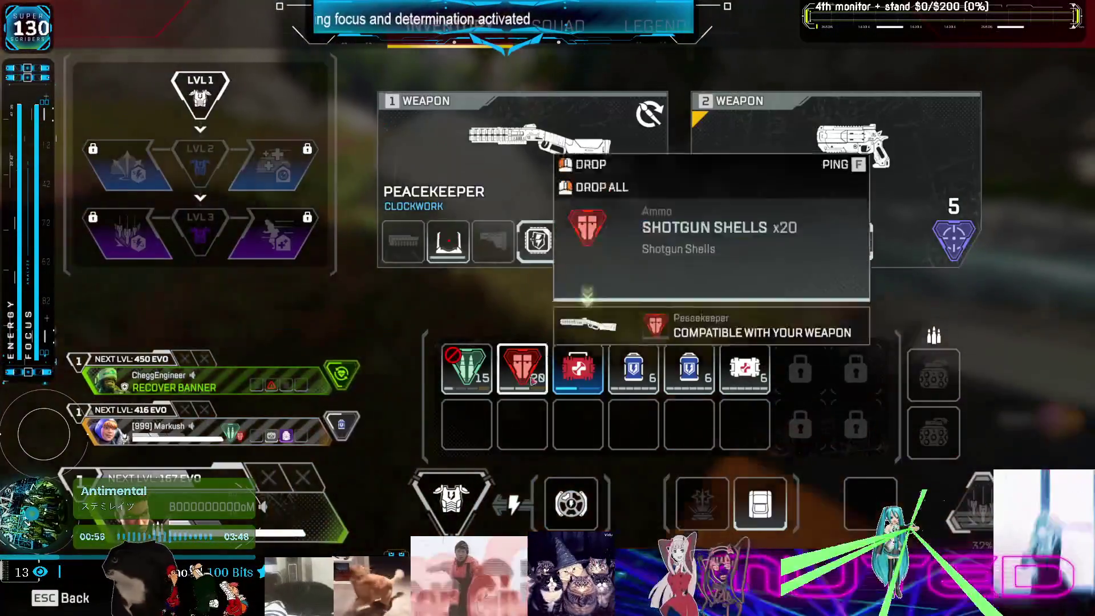
key("Tab")
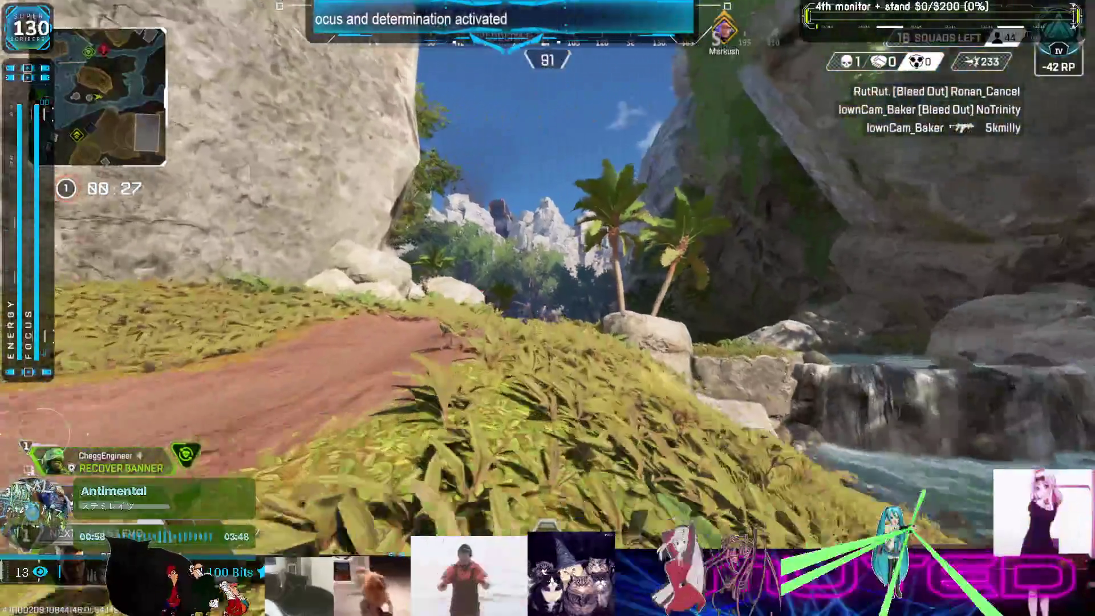
key("4")
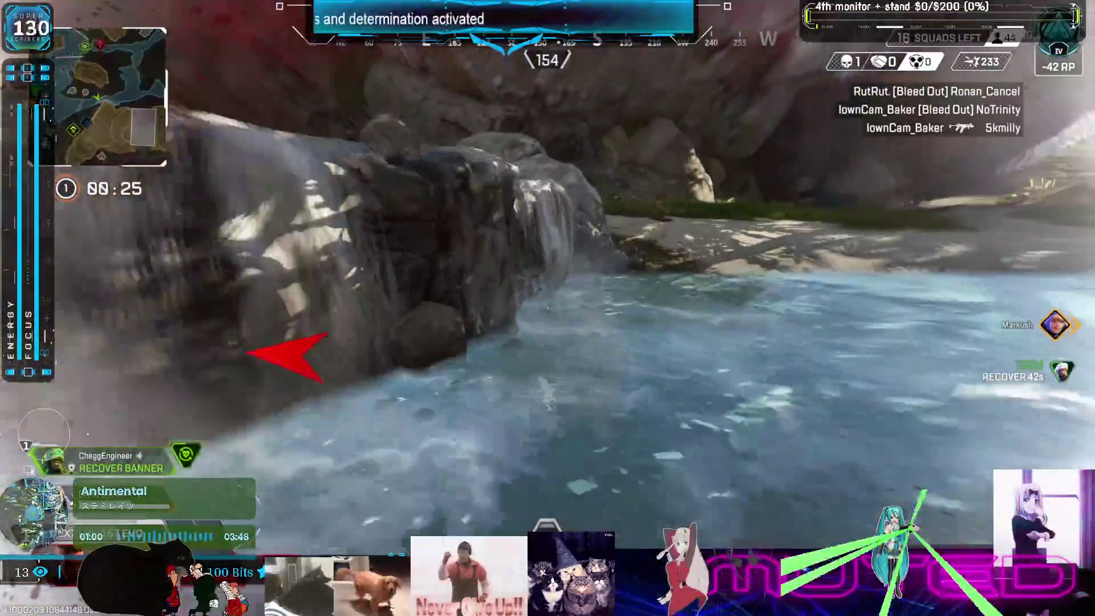
key("w")
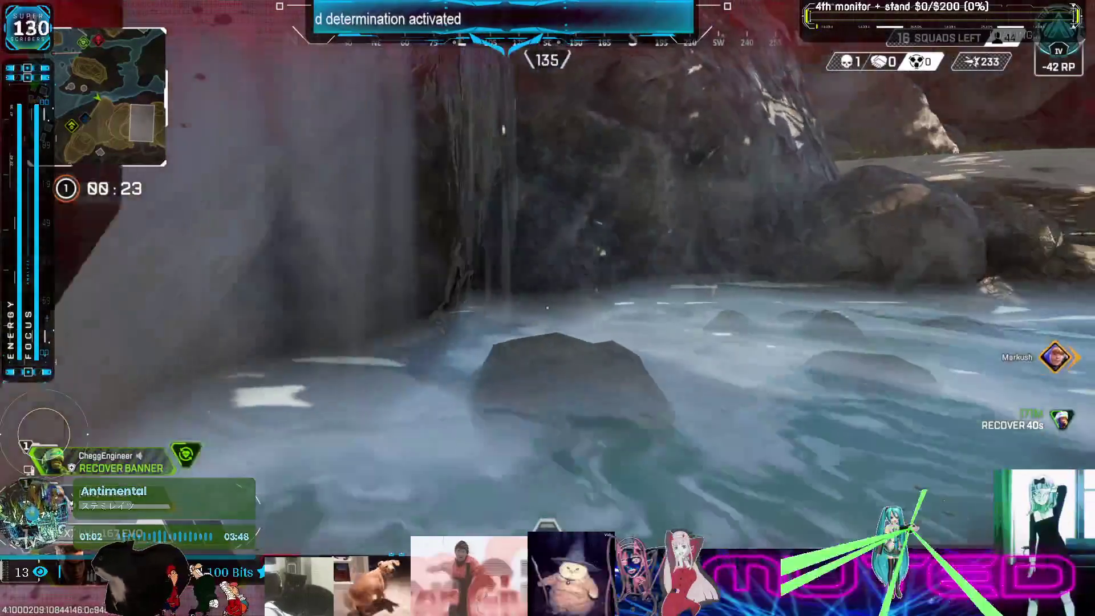
key("w")
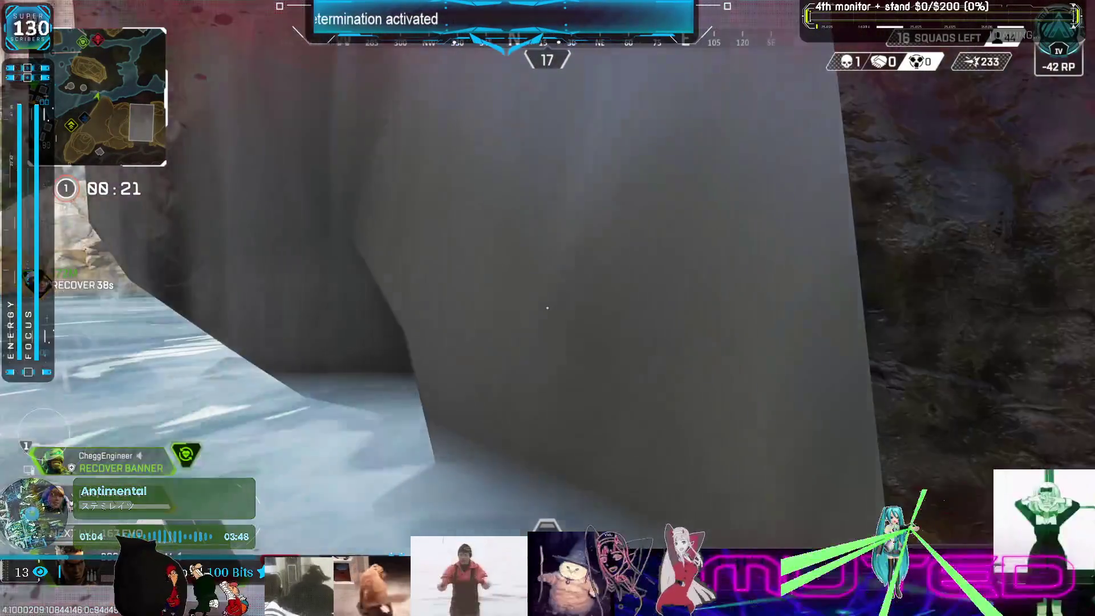
key("w")
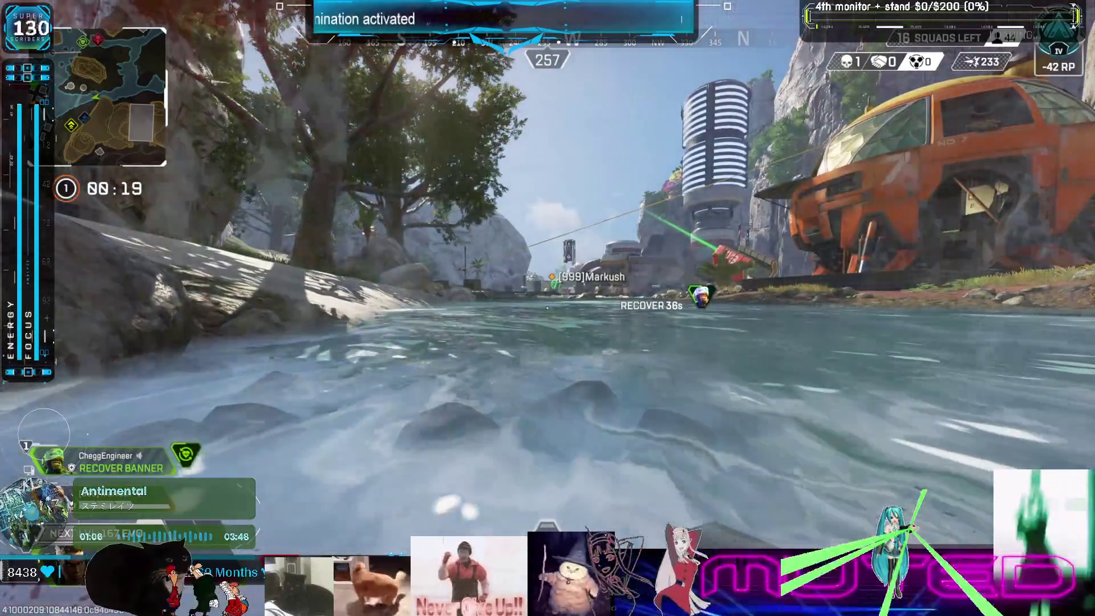
key("w")
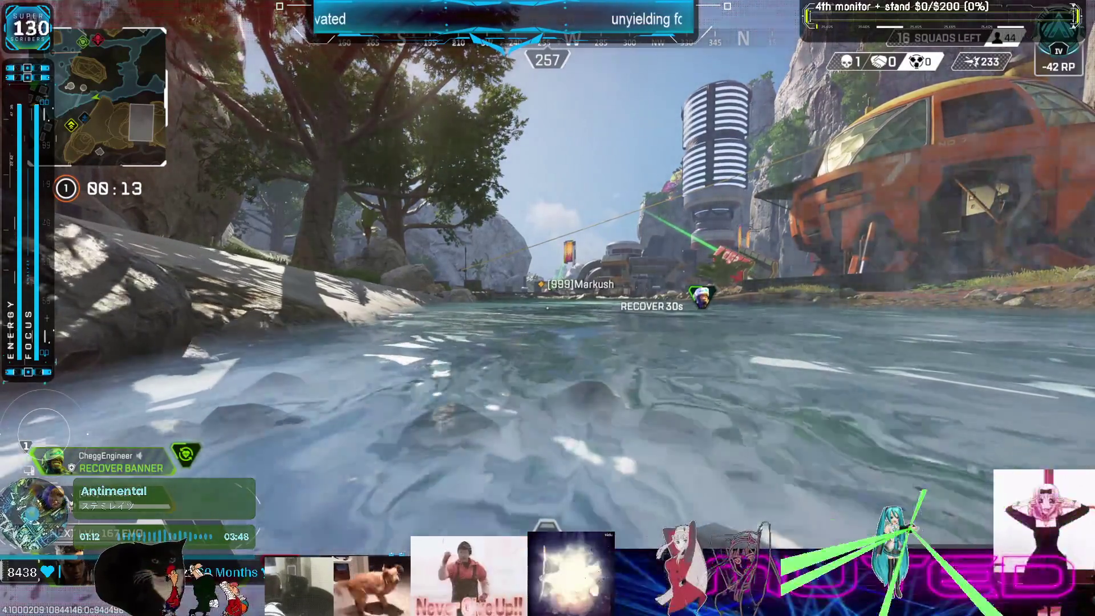
- Restore shields with a Shield Cell
key("4")
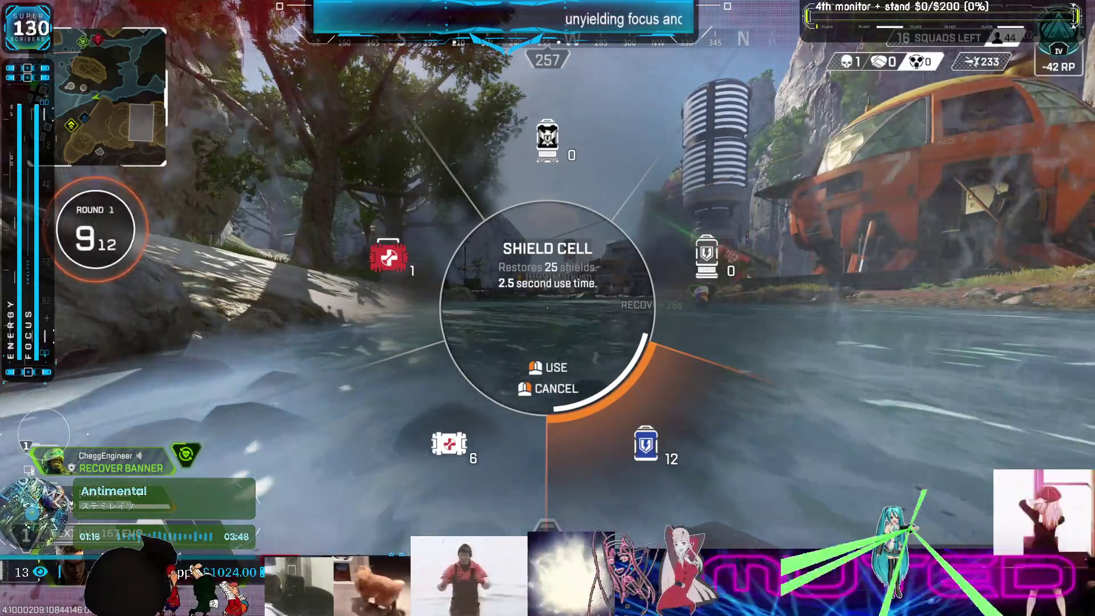
right_click(548, 308)
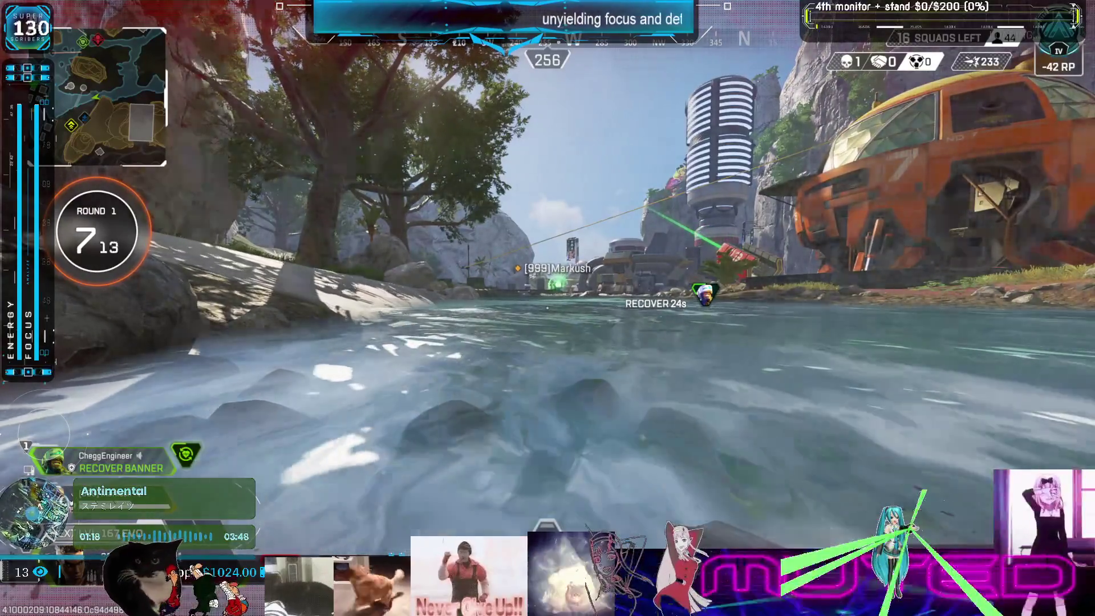
key("4")
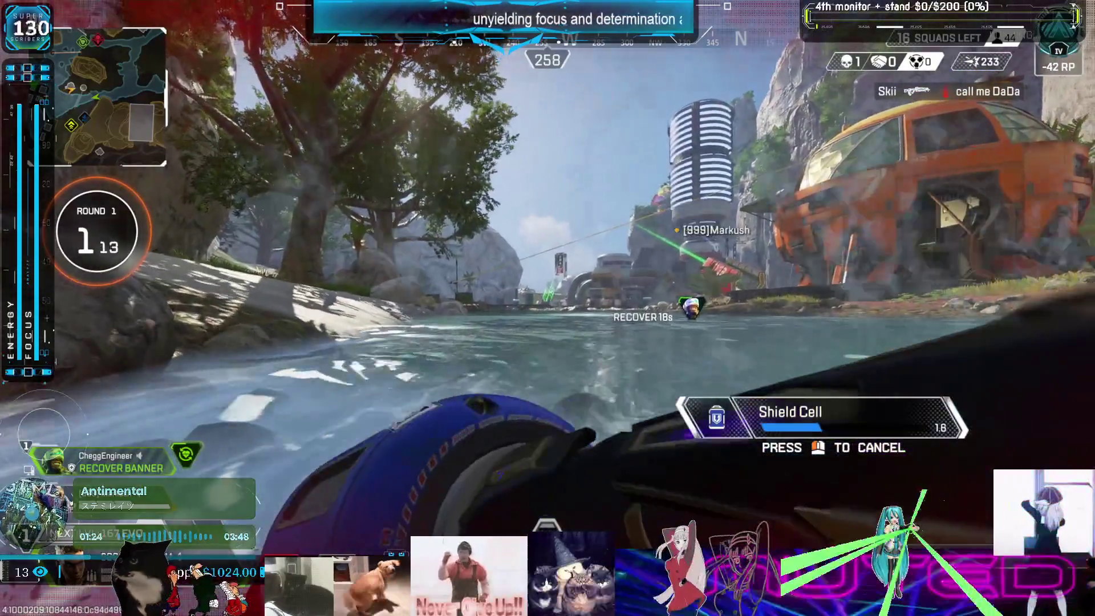
key("Tab")
key("Tab")
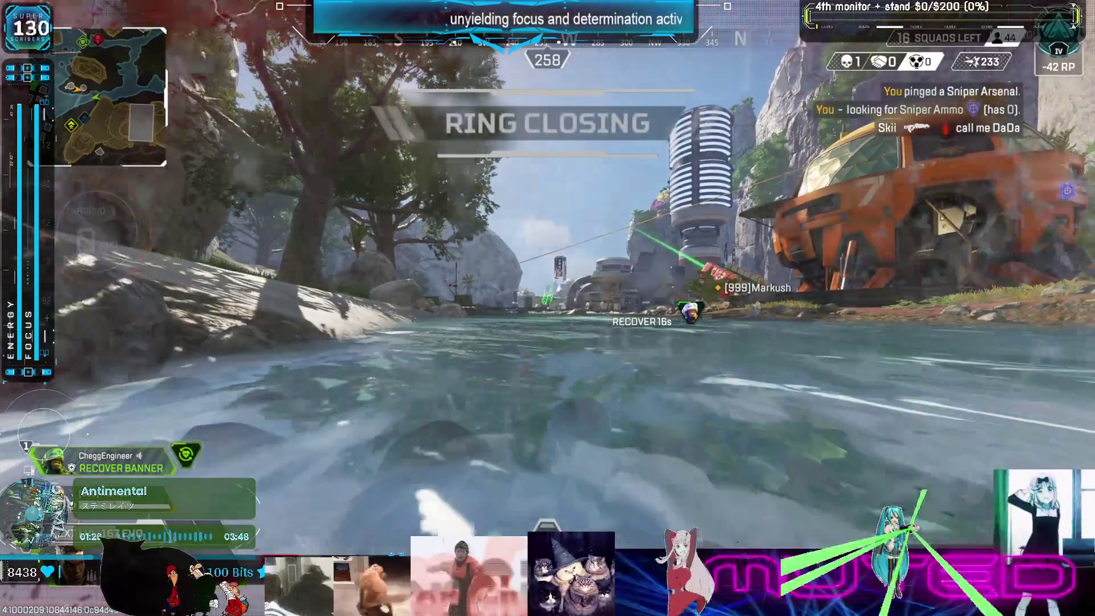
- Heal with Syringes until 'Health Already Full' appears
key("4")
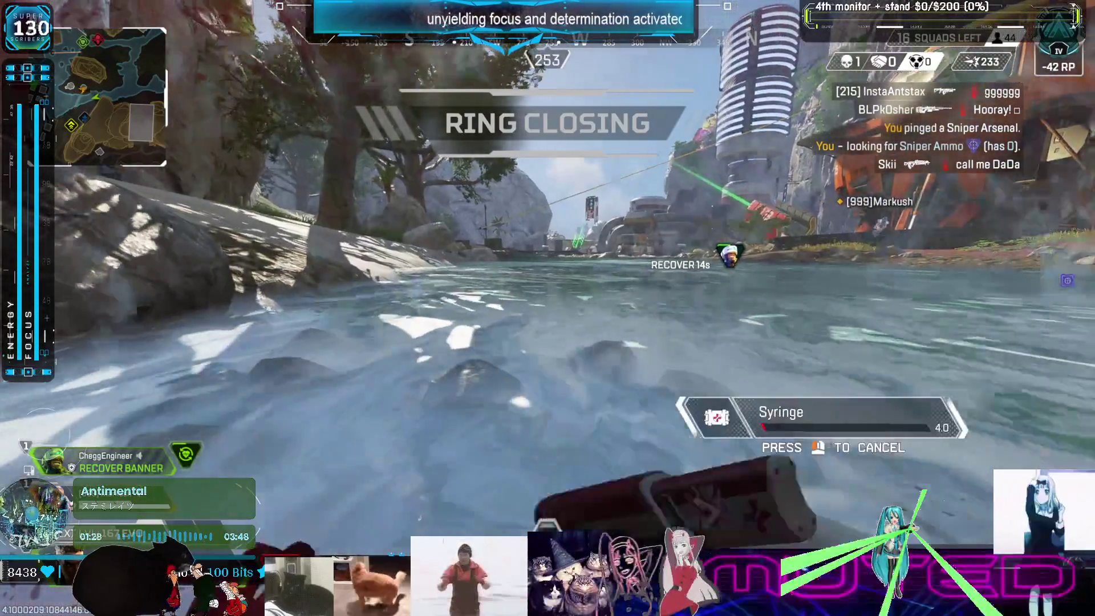
key("Tab")
key("Tab")
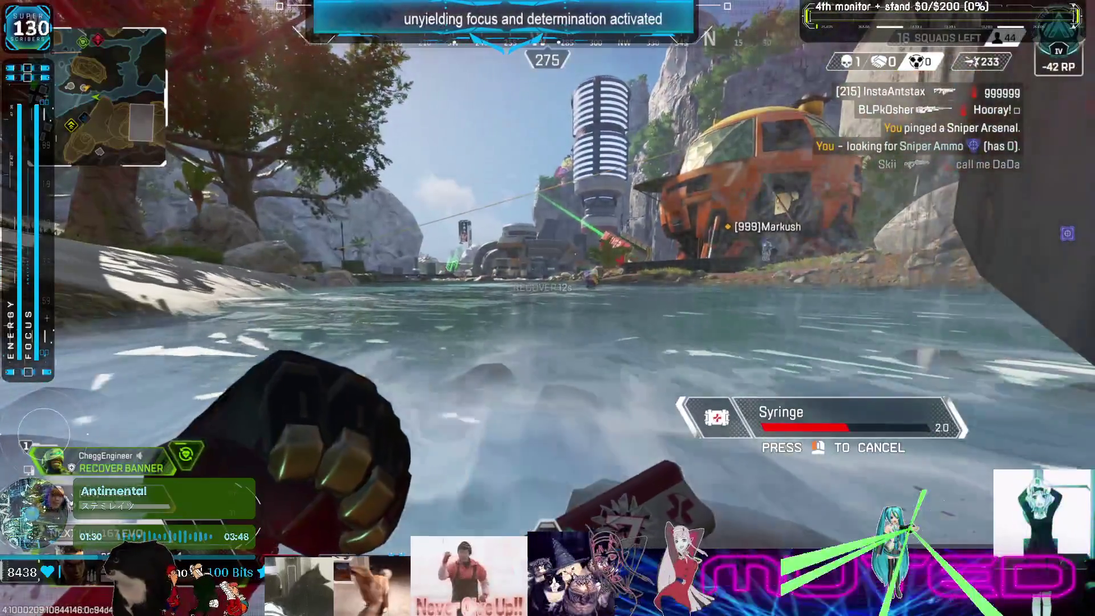
key("4")
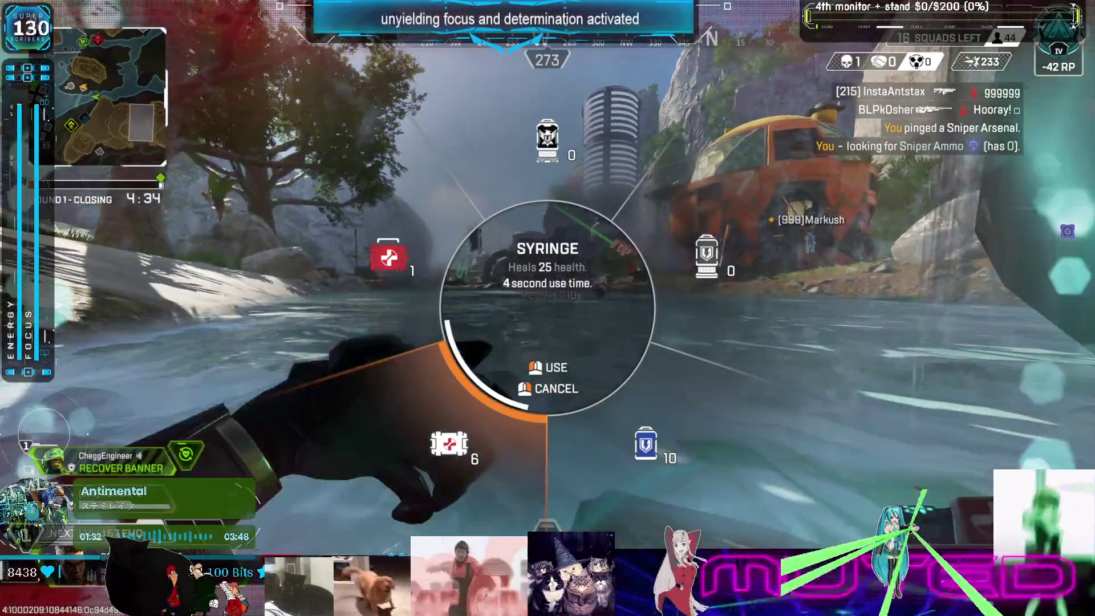
key("4")
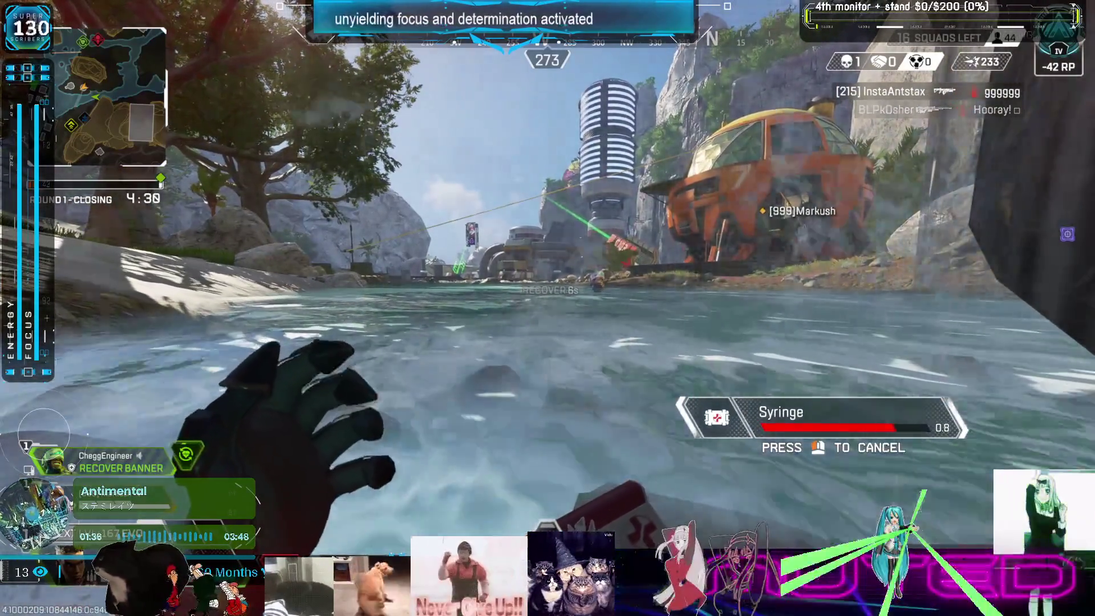
key("4")
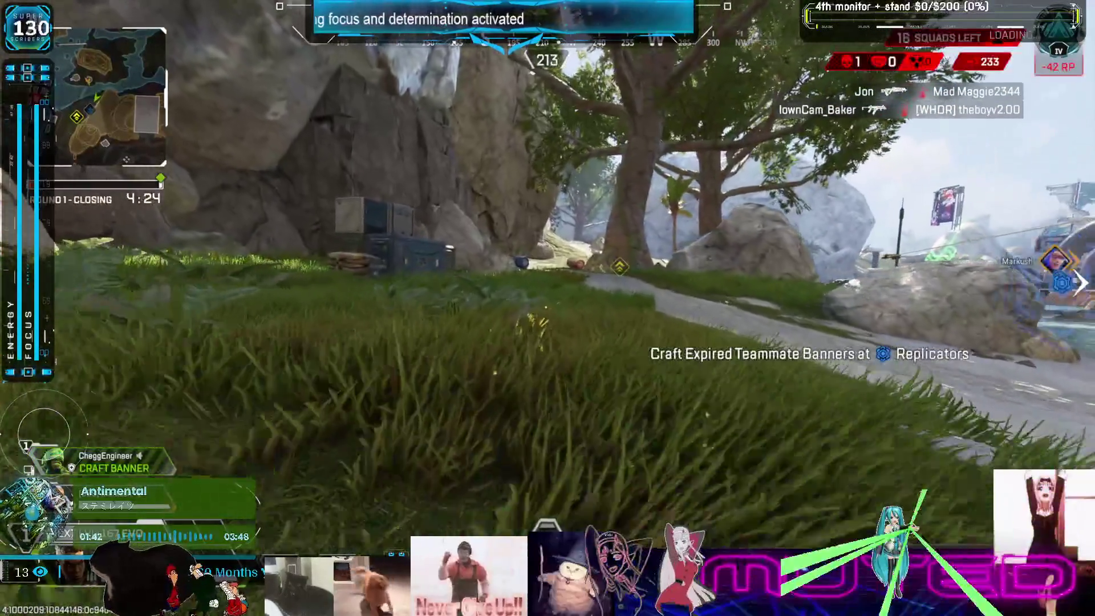
- Loot the blue supply bin on the path for its med kit and syringes
key("Tab")
key("Tab")
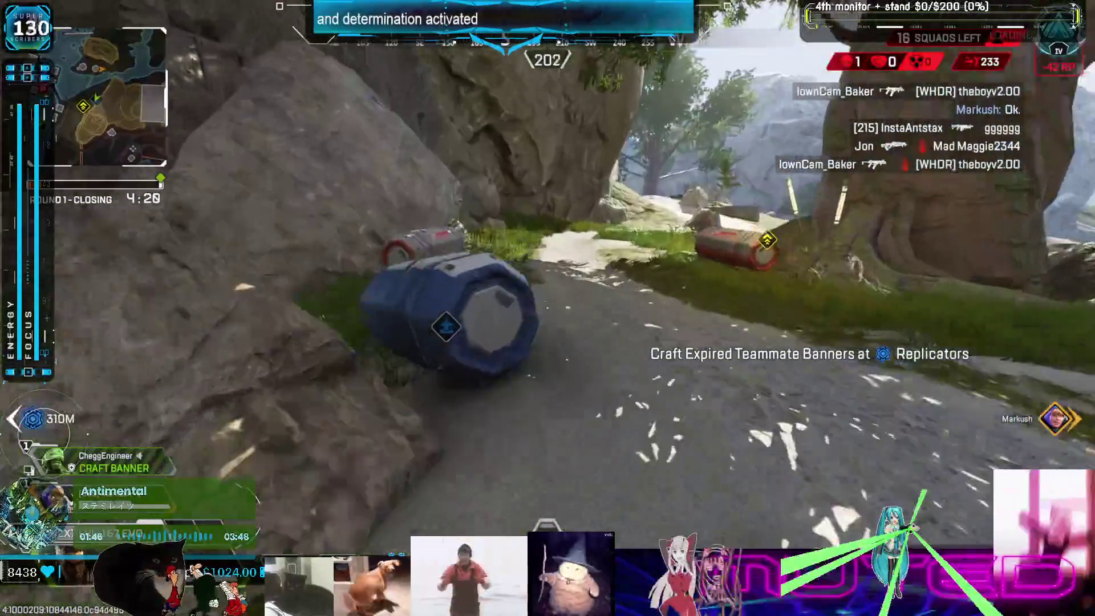
key("e")
key("e")
key("e")
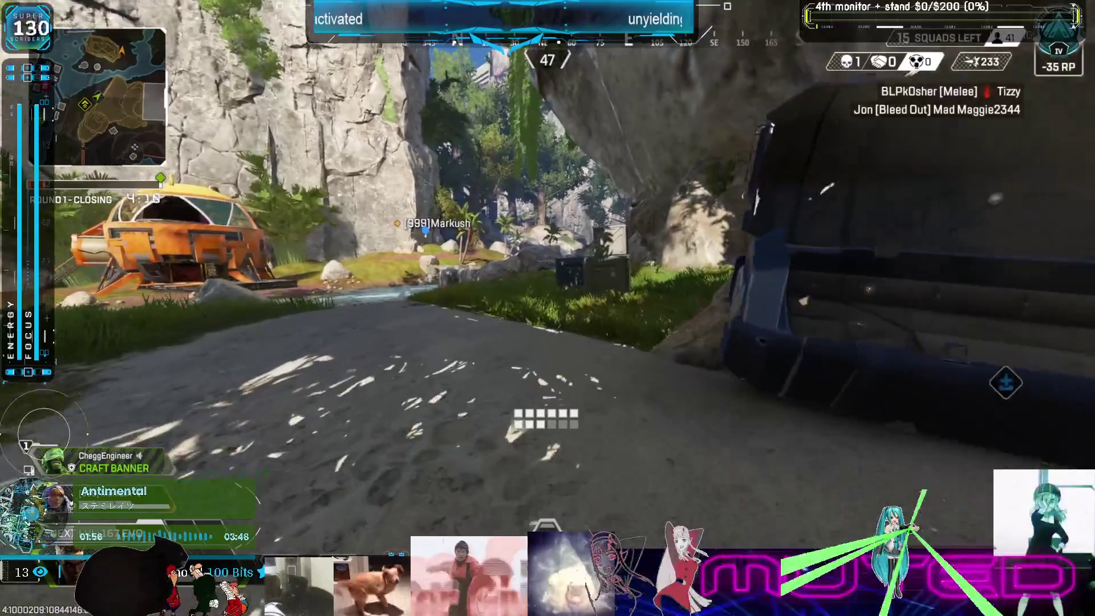
- Collect the EVO Harvester for +425 EVO, pick the Cover Me level 2 upgrade, and view the map
key("Tab")
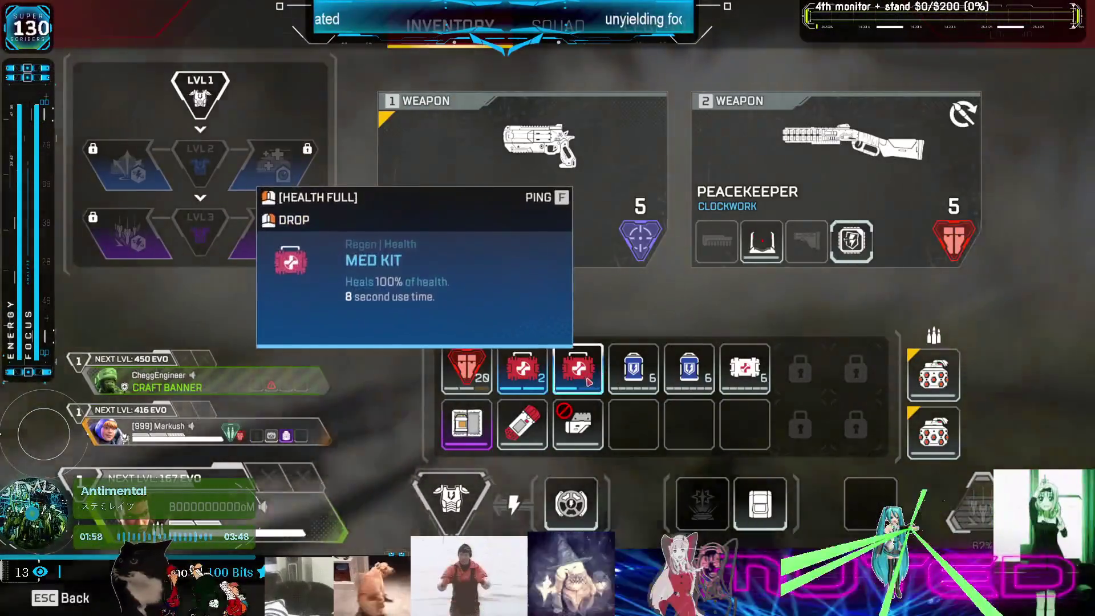
key("Tab")
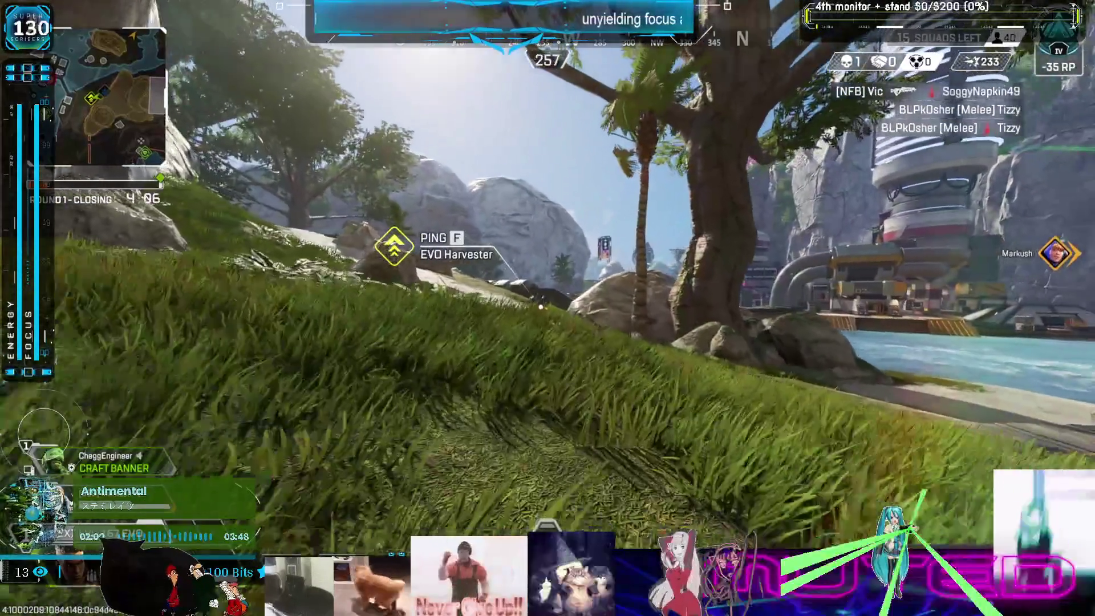
key("e")
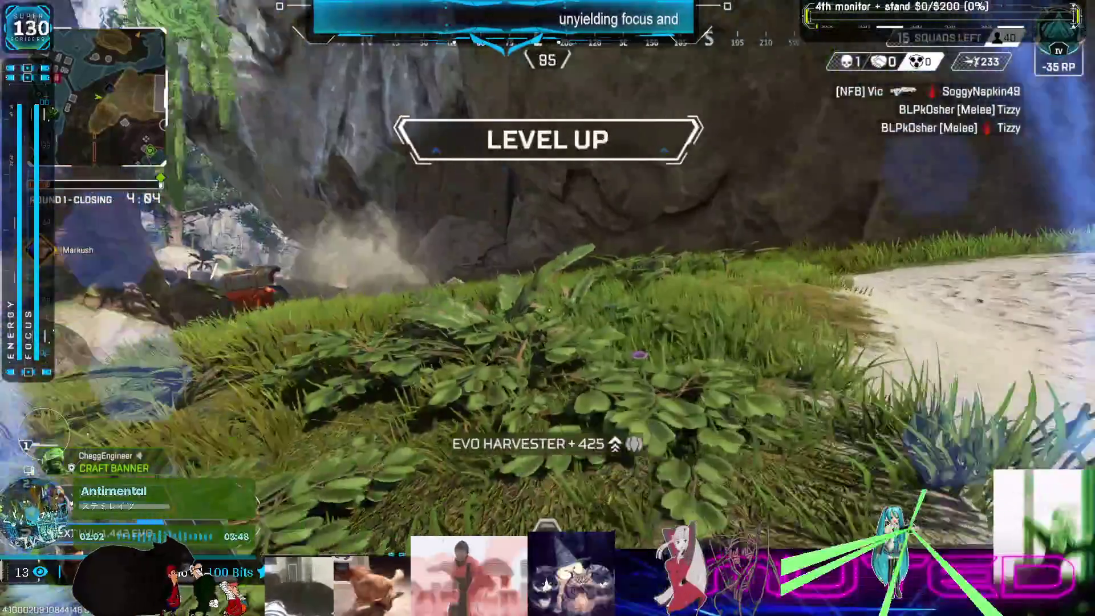
key("z")
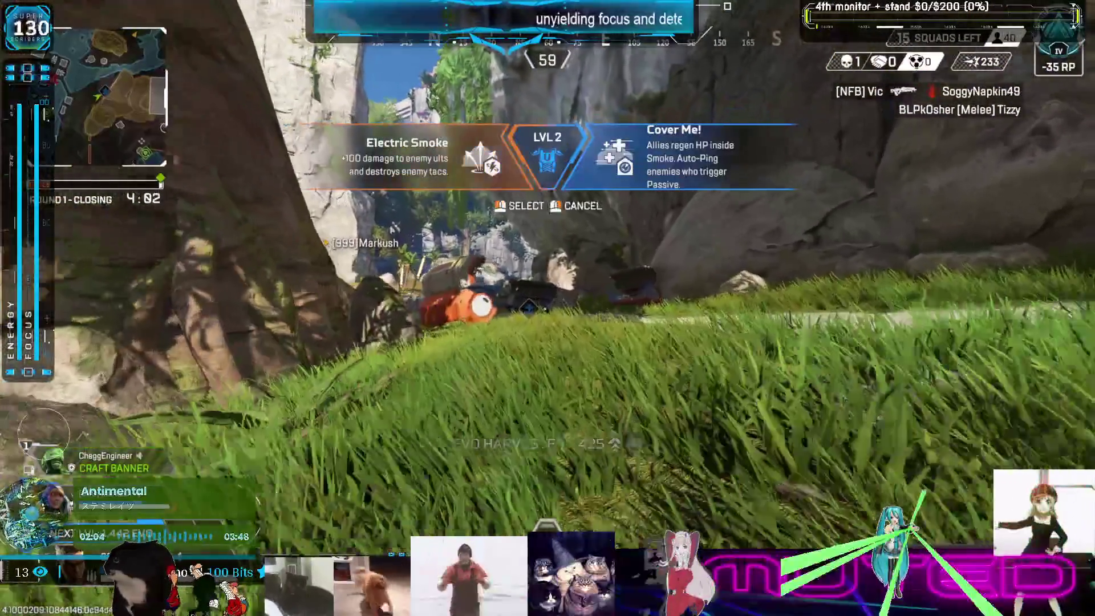
key("w")
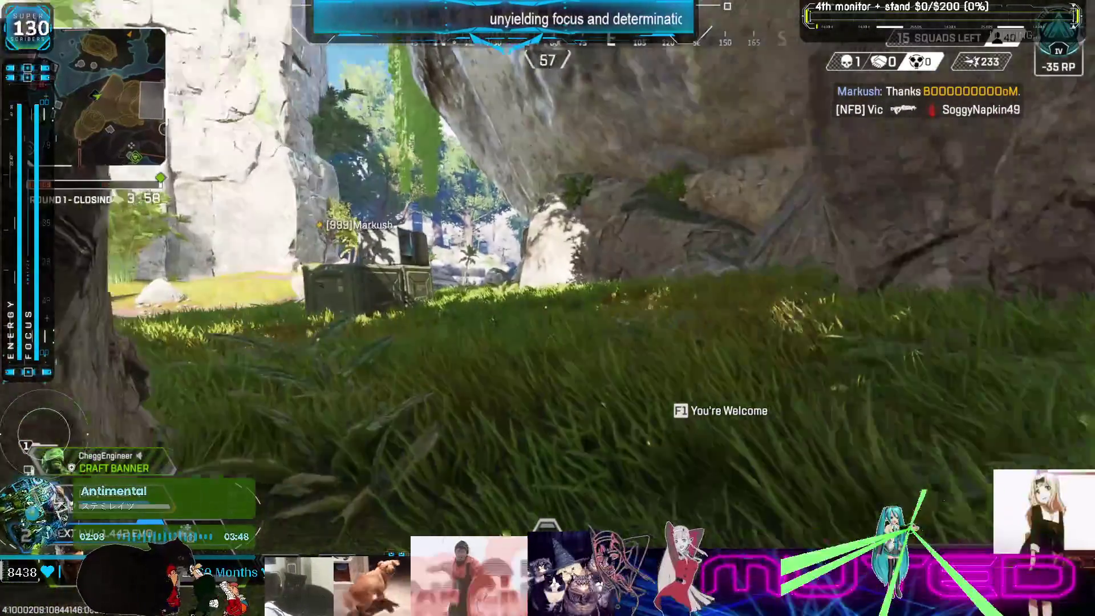
key("u")
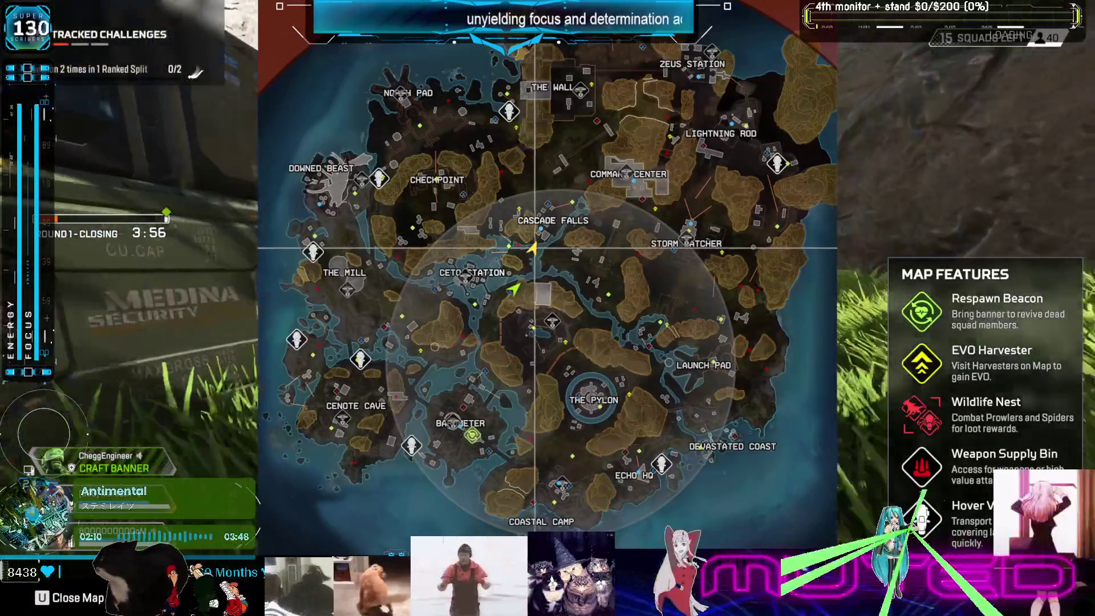
- Close the map and head down into The Caves toward the EVA-8 Auto shotgun
key("u")
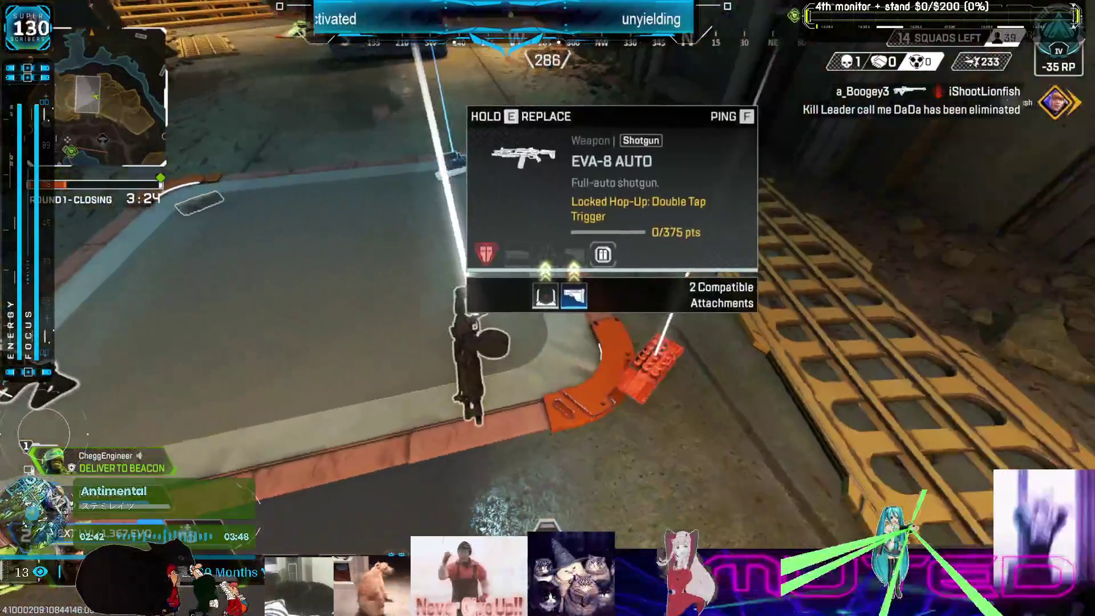
- Review the Wingman and Peacekeeper loadout, then go through the doors into the loot room
key("Tab")
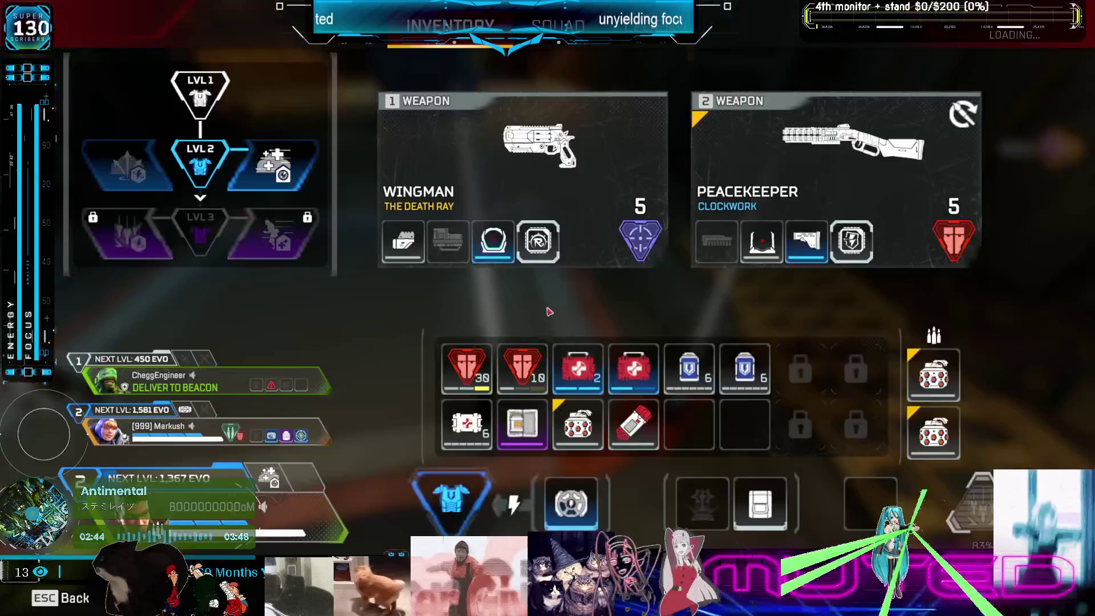
key("Tab")
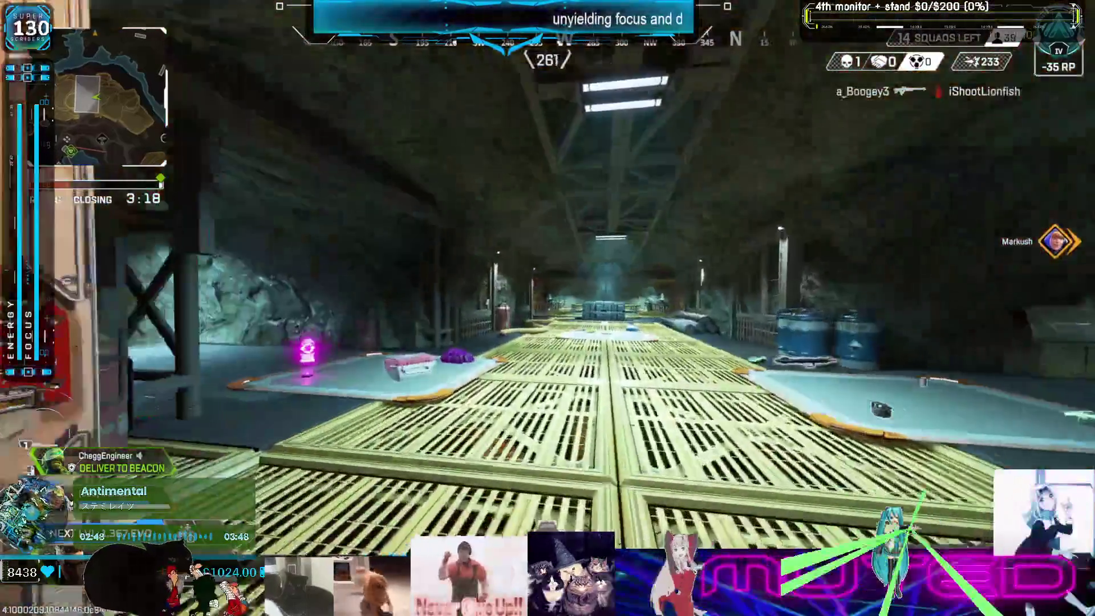
key("e")
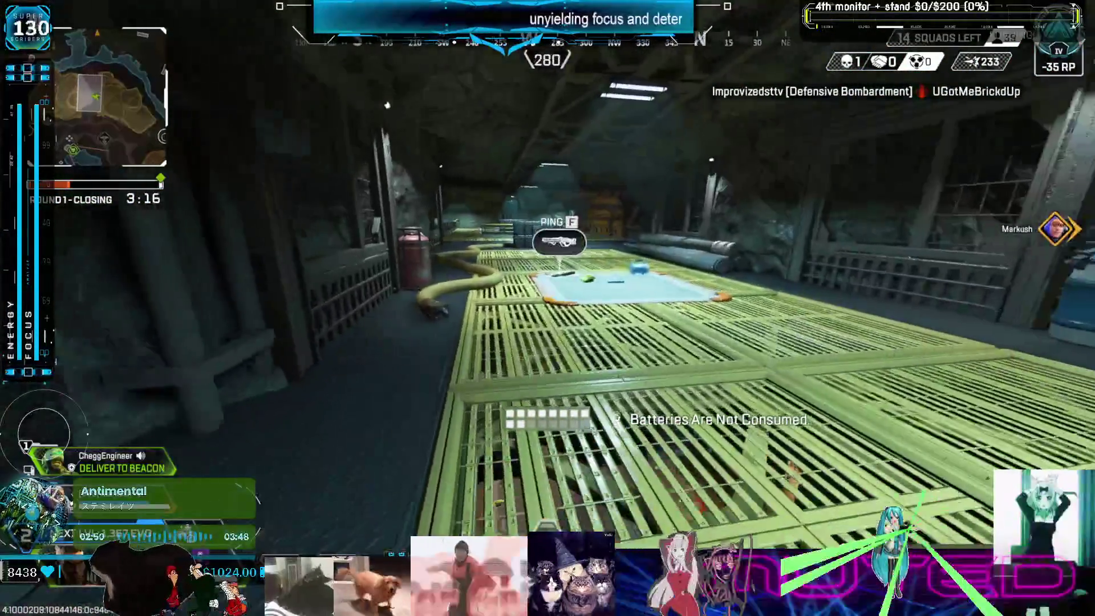